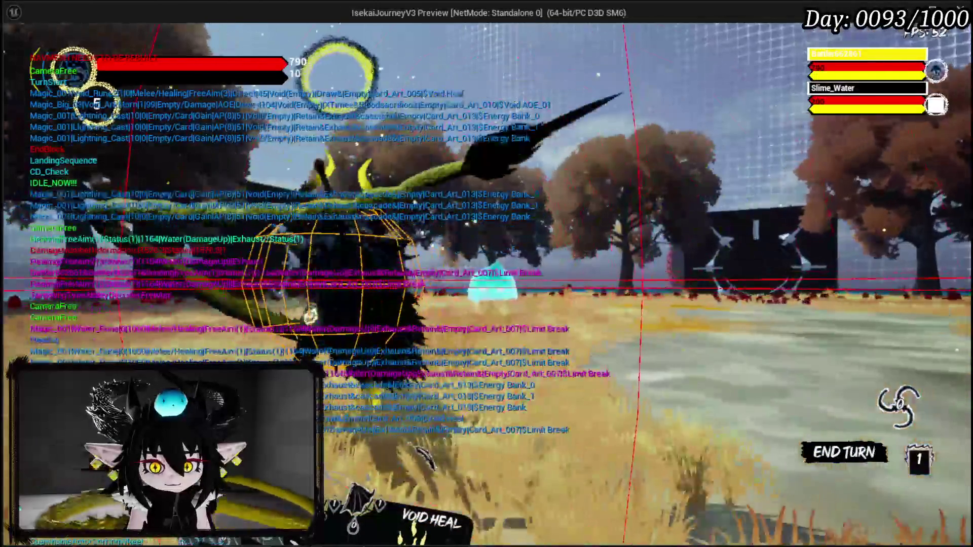
Step: Play the VOID AOE_01 card so the game halts at the Update Check breakpoint in WP_Card_HUD
click(405, 324)
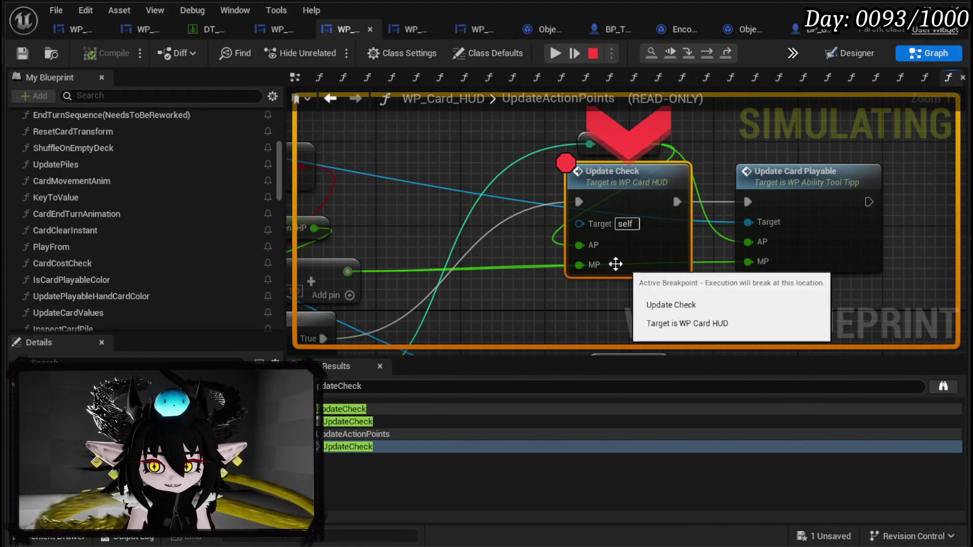
Step: Read the 791 MP value reaching Update Check, remove its breakpoint, and resume the game
mouse_move(589, 263)
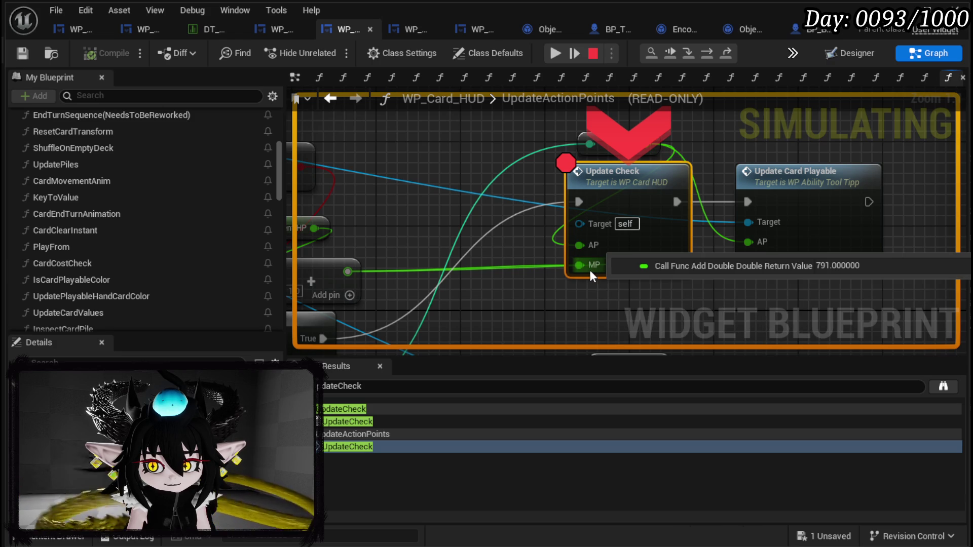
drag(473, 254, 643, 213)
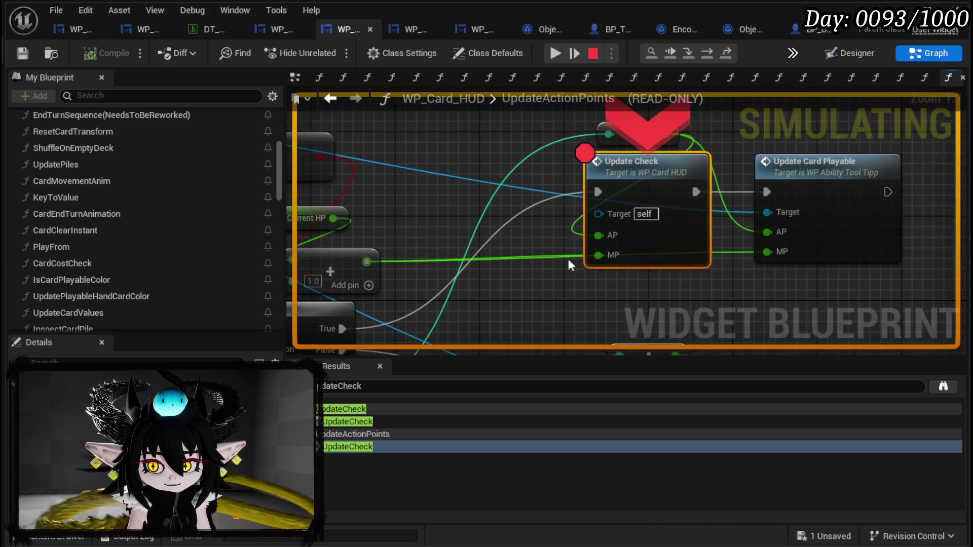
right_click(627, 180)
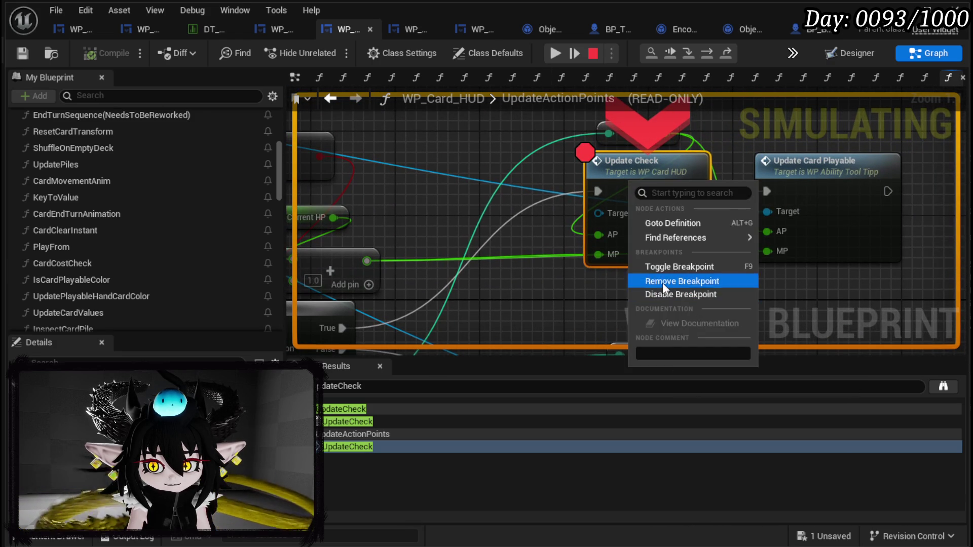
click(658, 278)
click(556, 54)
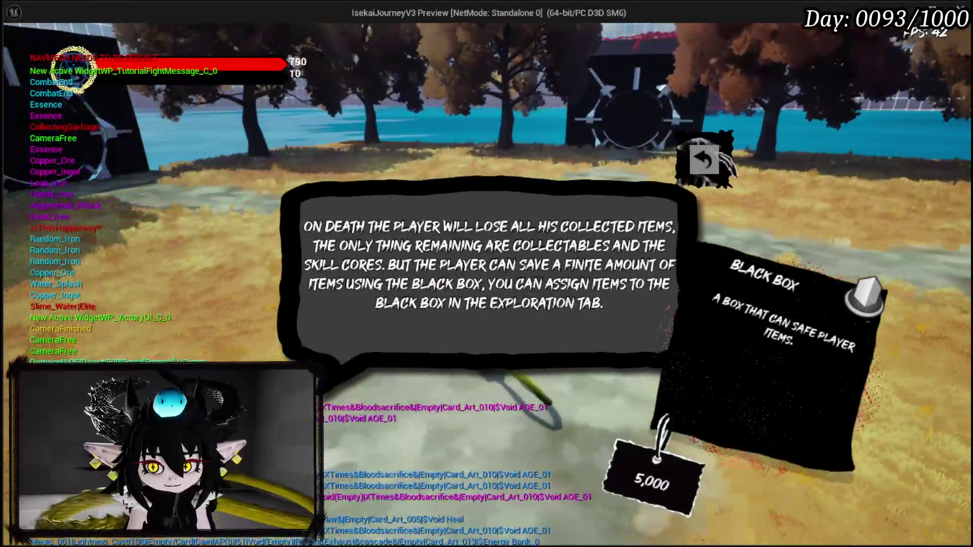
Step: Walk the character across the leaves onto the grey platform and open the pause book
key(a)
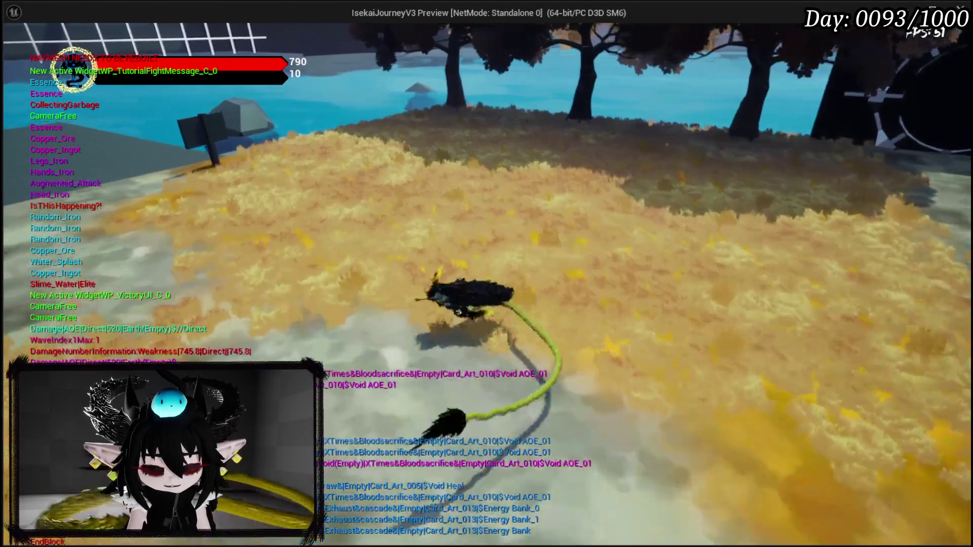
key(w)
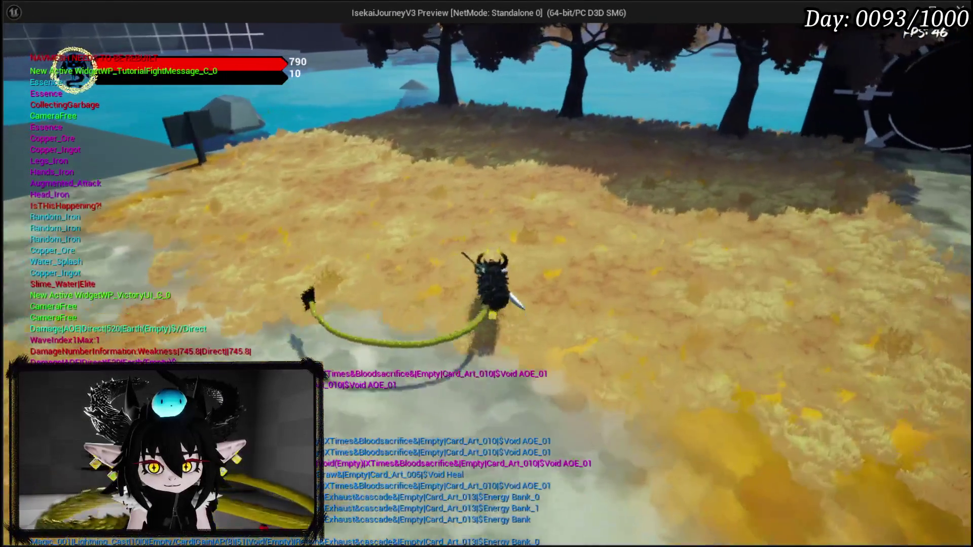
key(w)
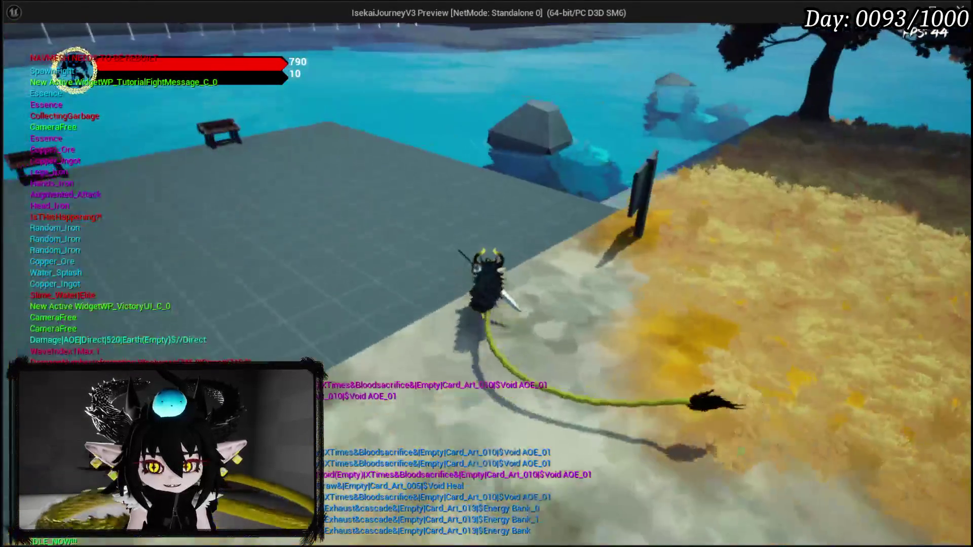
key(Escape)
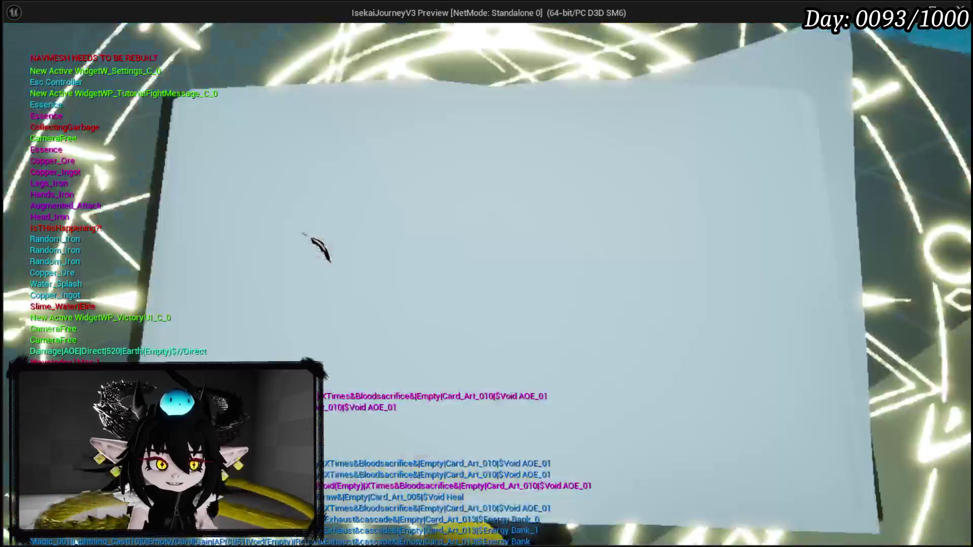
Step: Start a new card under Ability > Card with main type Gain and sub type Cards
click(423, 334)
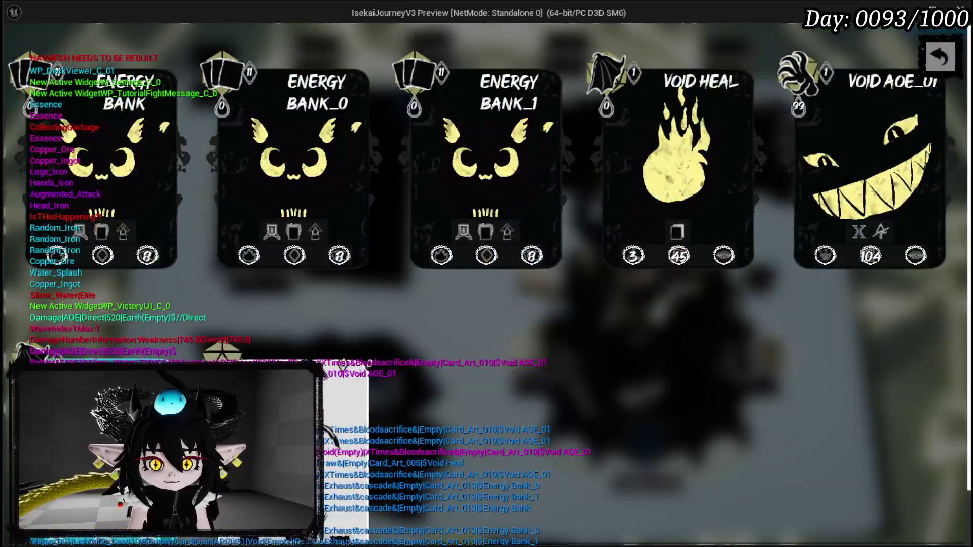
click(223, 110)
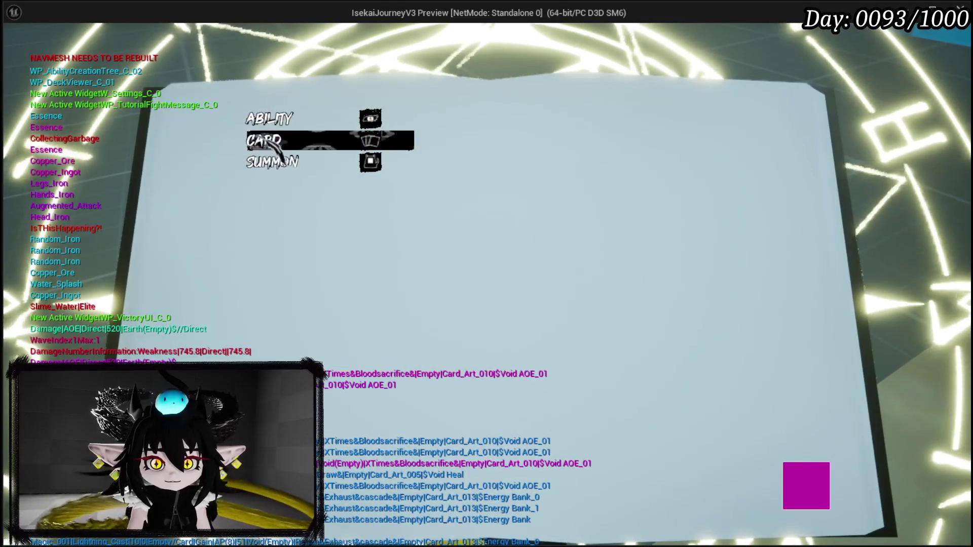
click(226, 132)
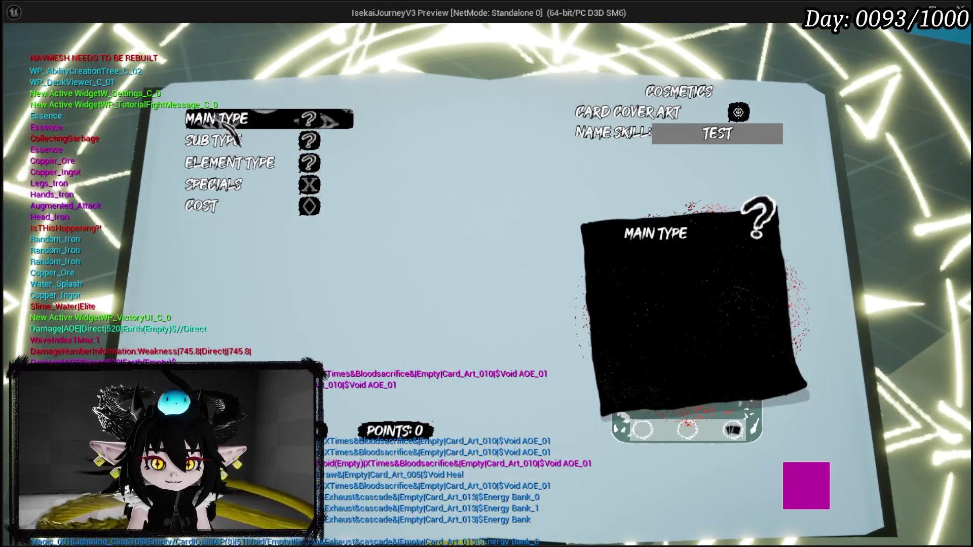
click(225, 120)
click(238, 158)
click(218, 141)
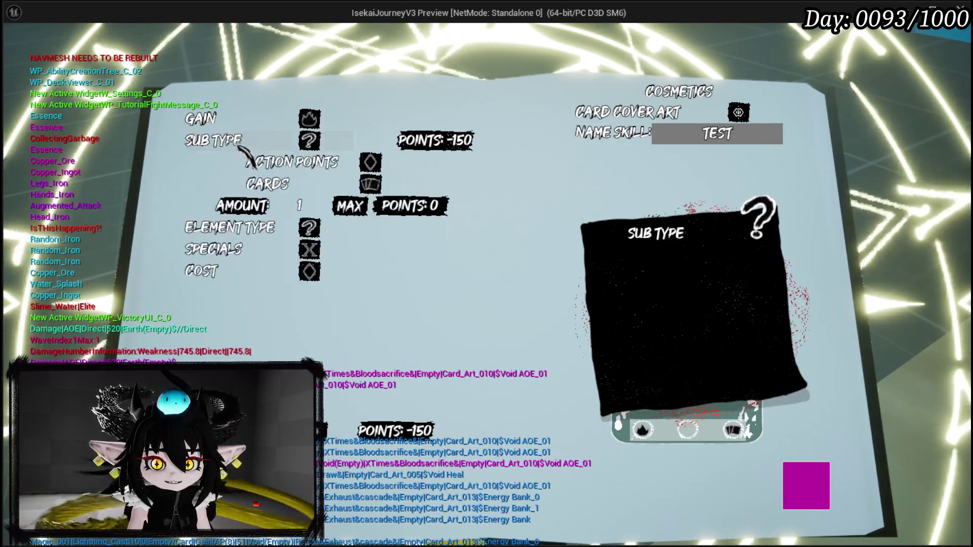
click(269, 184)
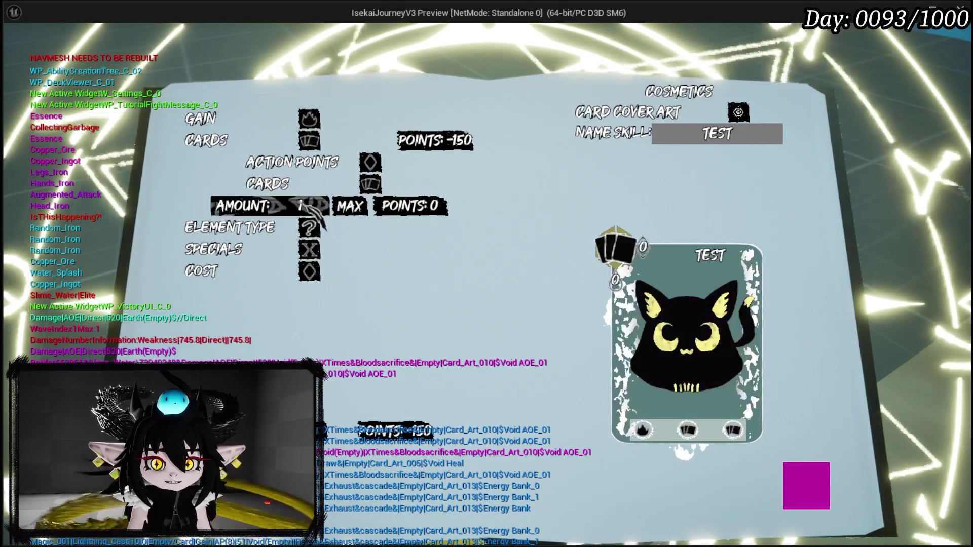
Step: Set the card draw amount to 5 and add the Blood Sacrifice special
click(349, 205)
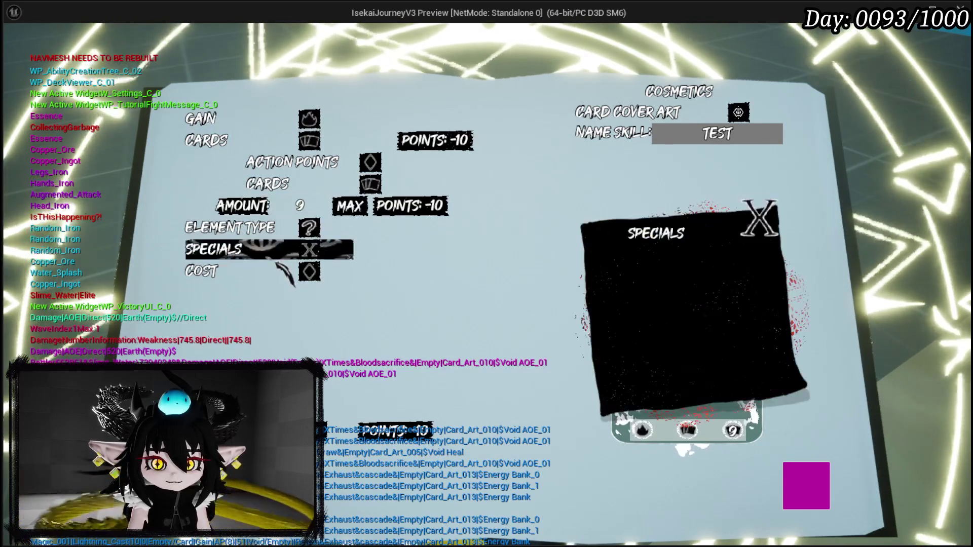
click(212, 249)
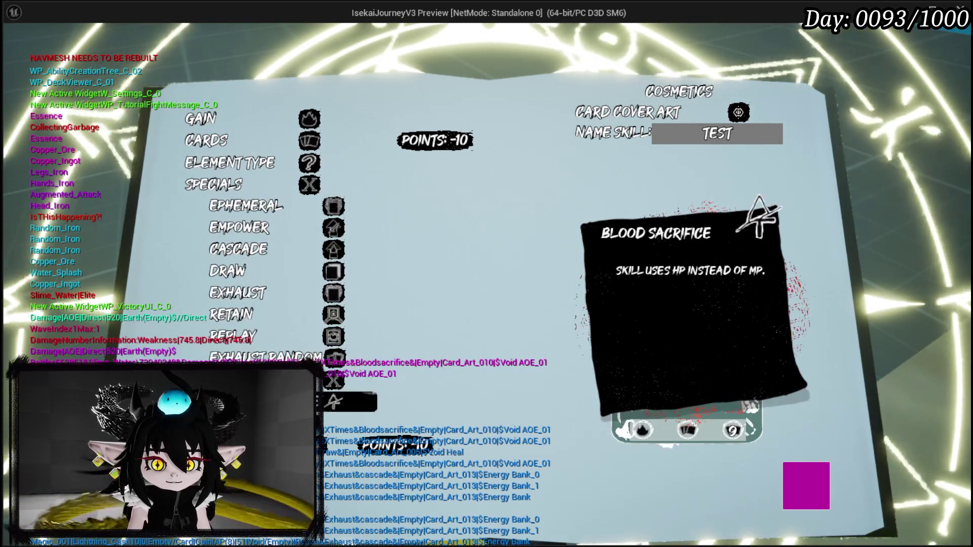
click(365, 402)
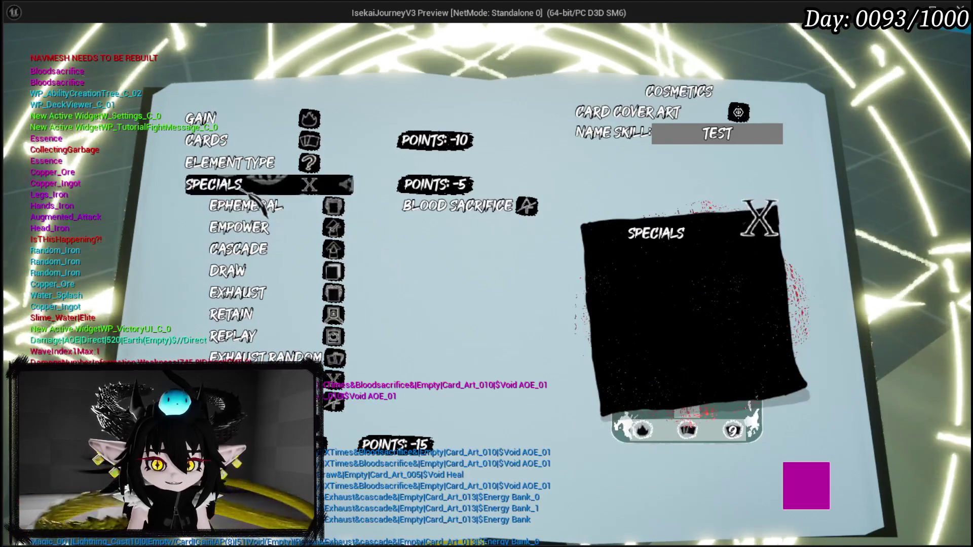
click(276, 185)
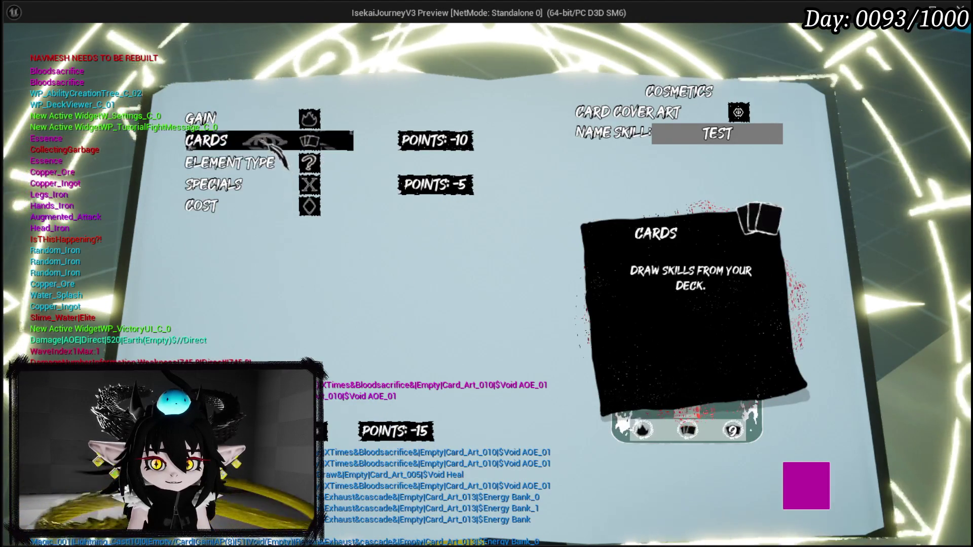
click(208, 140)
click(302, 206)
text(5)
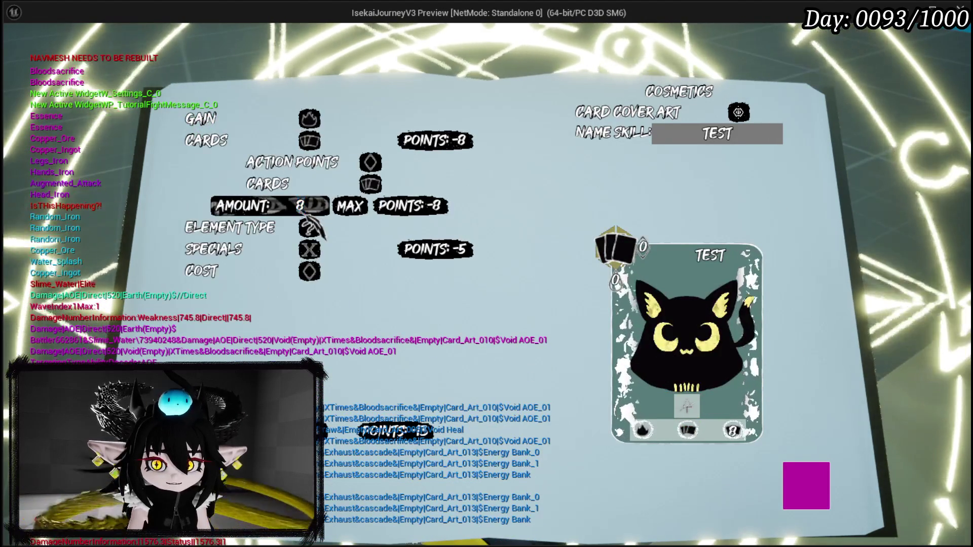
key(Tab)
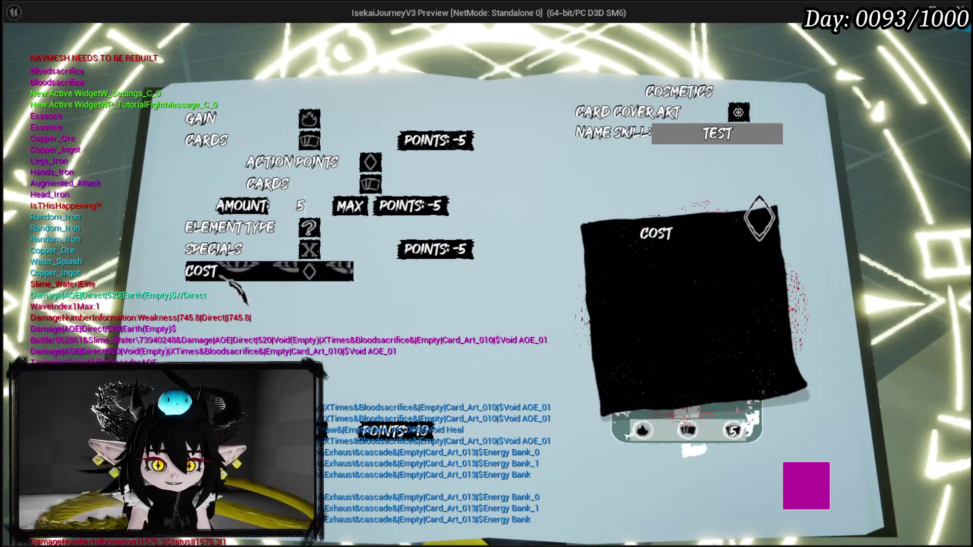
Step: Set the card's MP cost to 10 and bring up the cover art choices
click(208, 271)
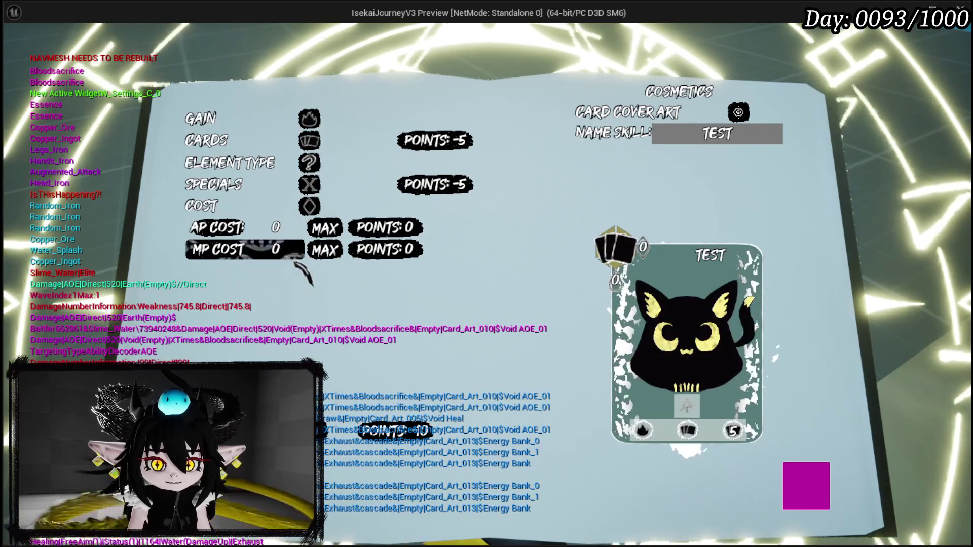
click(324, 249)
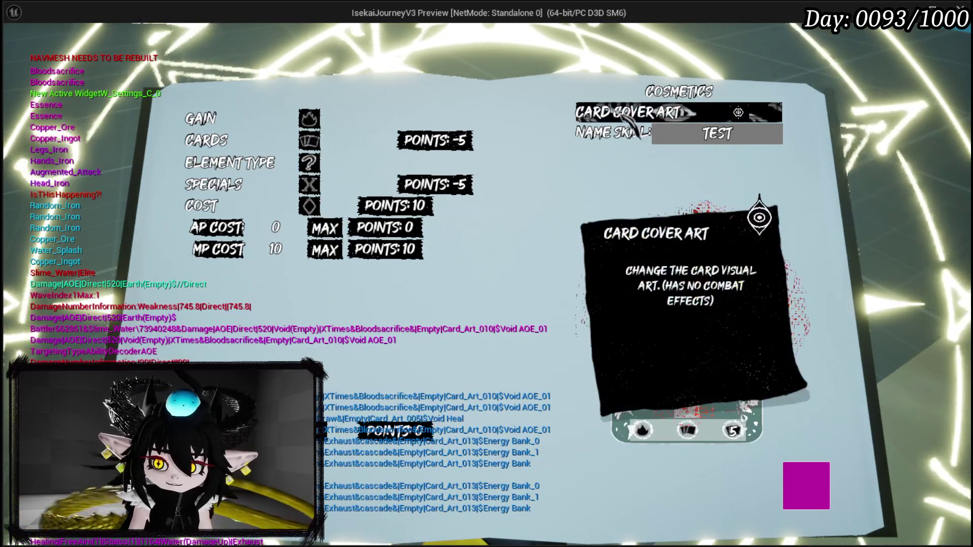
click(738, 112)
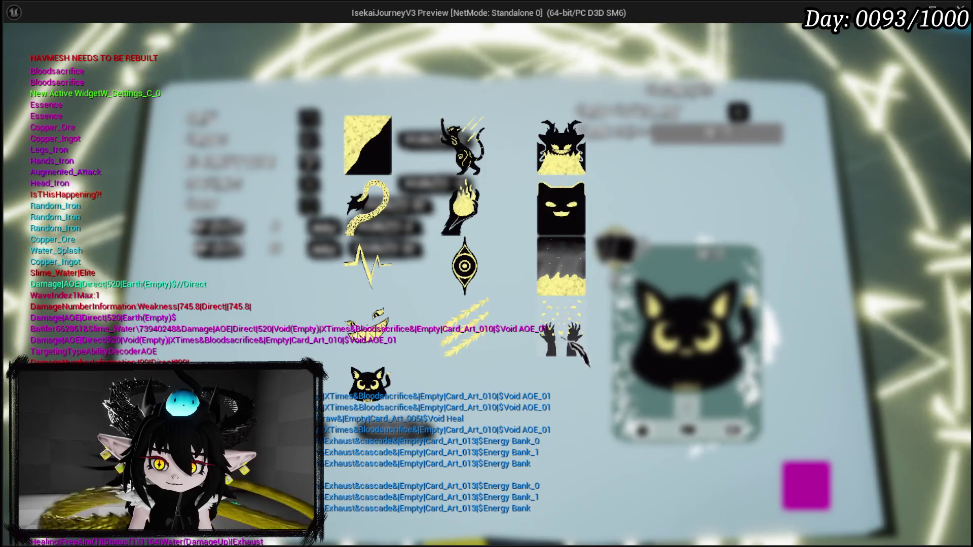
Step: Choose the yellow-petal hands cover art and name the card 'DRAW WITH BLOOD'
click(561, 332)
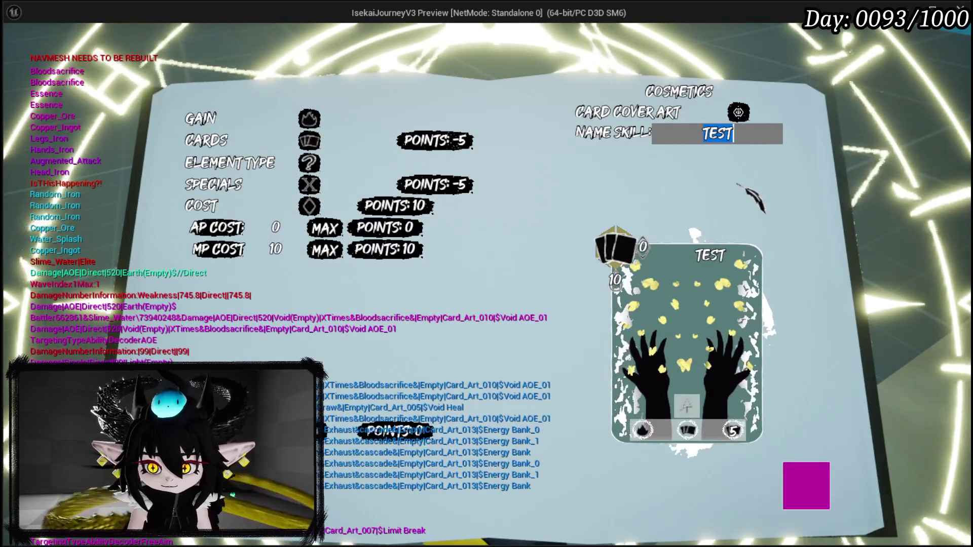
key(BackSpace)
text(DRAW WITH BLOOD)
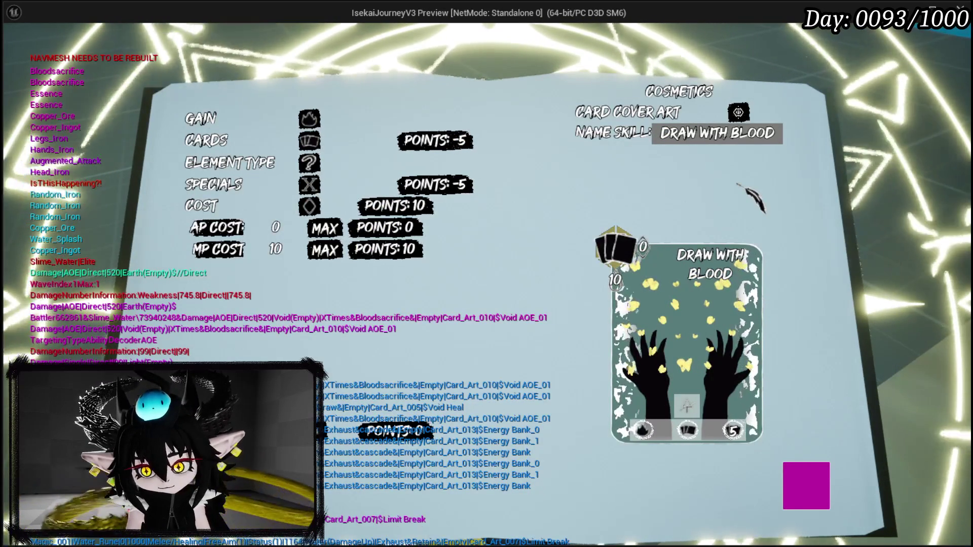
key(Return)
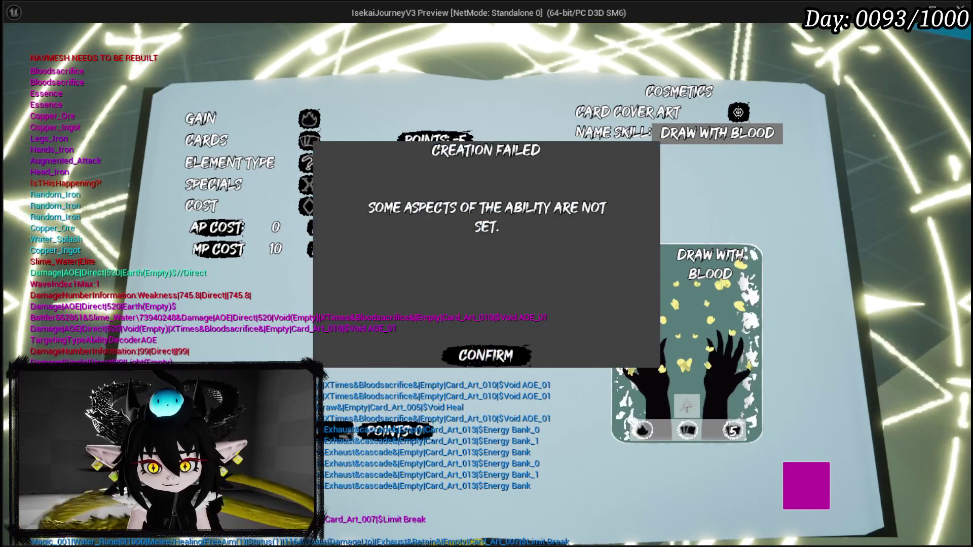
click(481, 355)
Step: Recheck the element, Gain and Cards settings, then confirm creating the skill with 1 copy
click(310, 168)
click(263, 119)
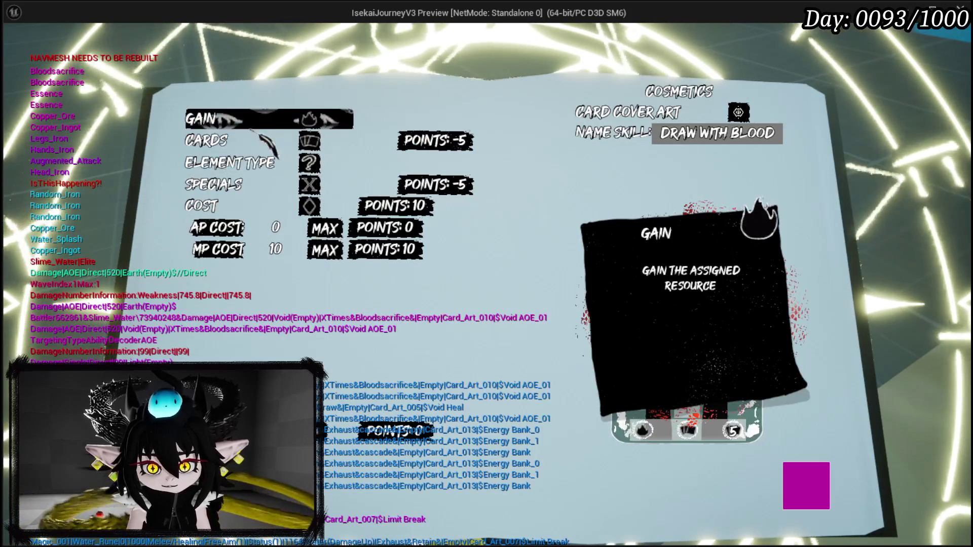
click(261, 142)
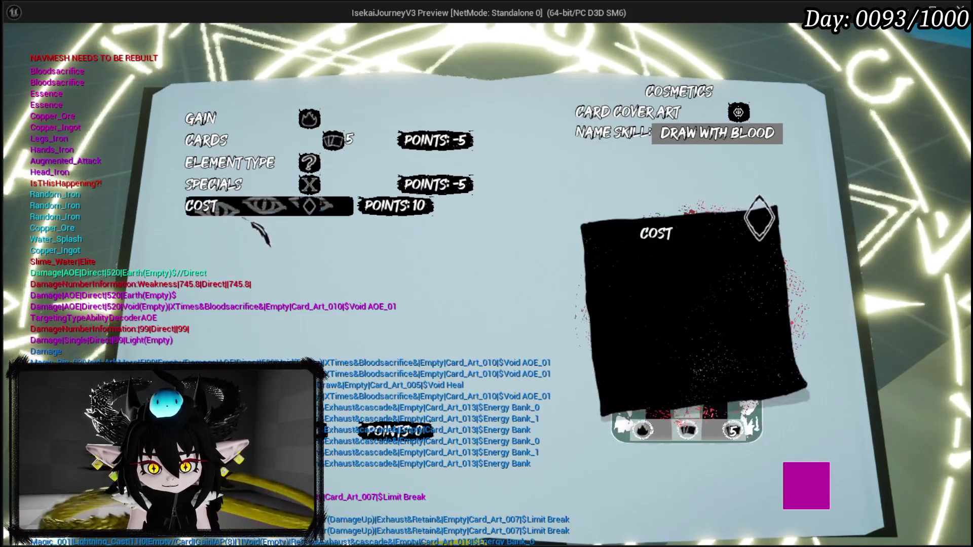
key(Return)
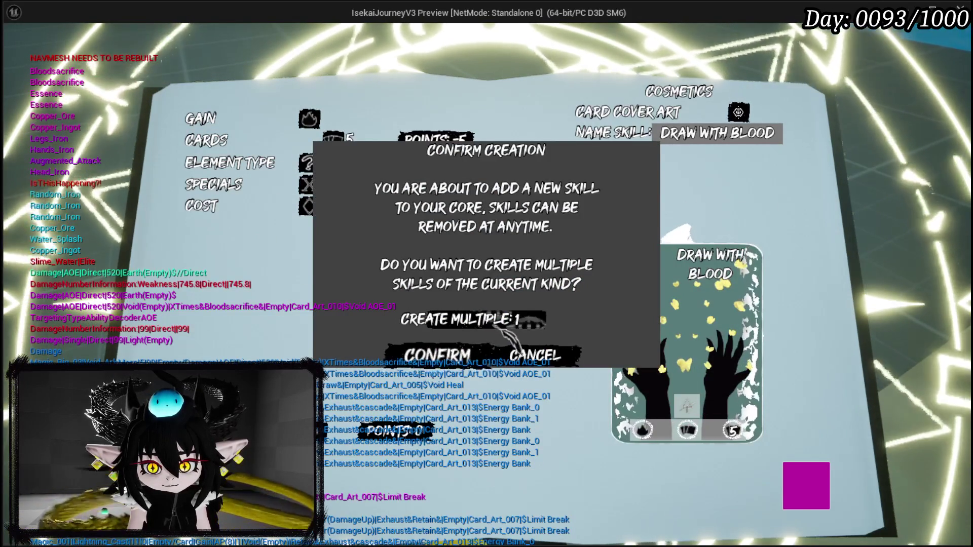
click(517, 319)
click(456, 358)
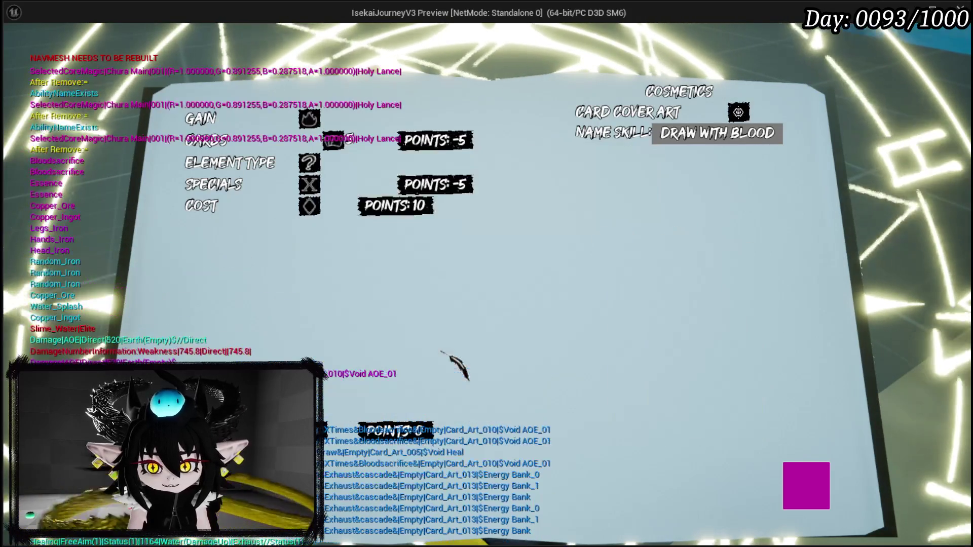
Step: Close the book, enter combat, and play the Draw with Blood card
key(Escape)
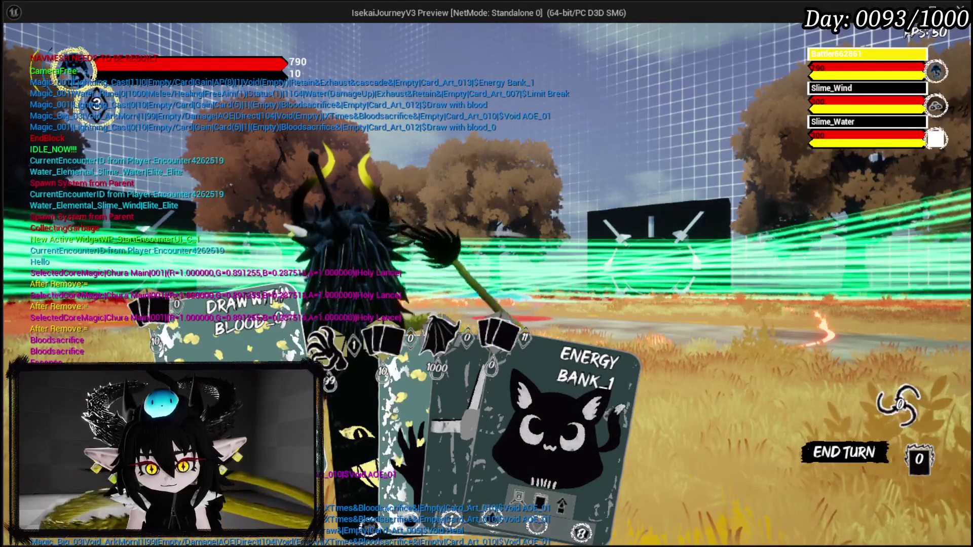
click(238, 324)
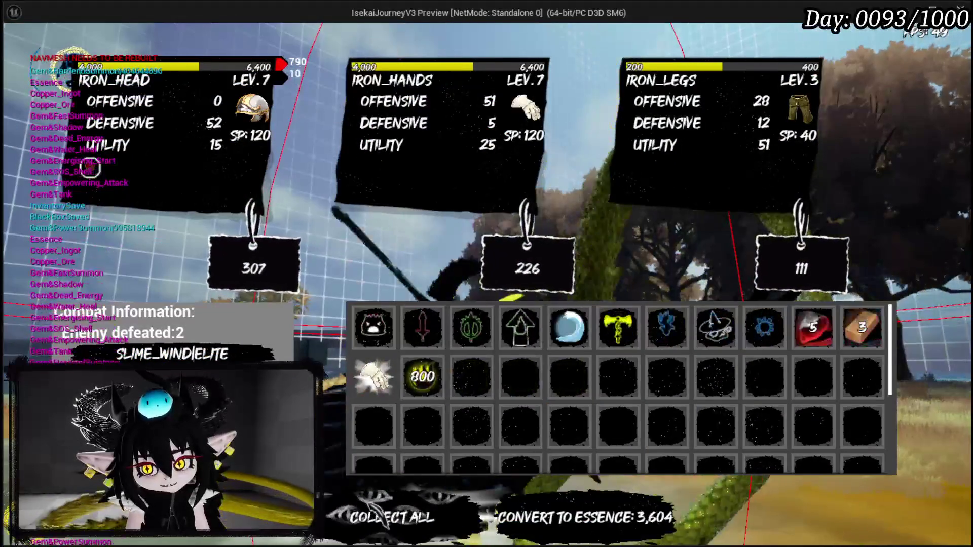
Step: Collect all the combat rewards from the loot screen
click(378, 499)
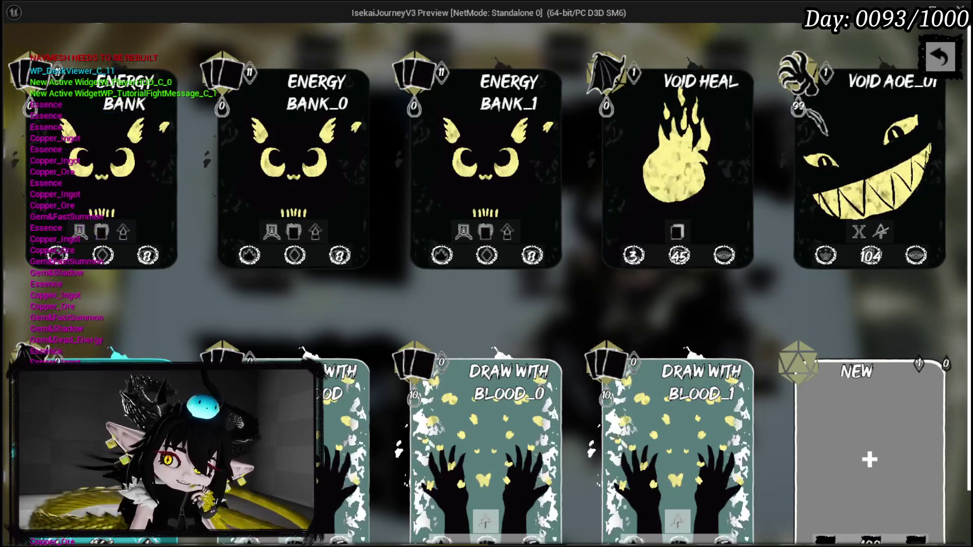
Step: Scroll through the Deck Viewer grid to review every card, including LIMIT BREAK
scroll(759, 236, down, 1)
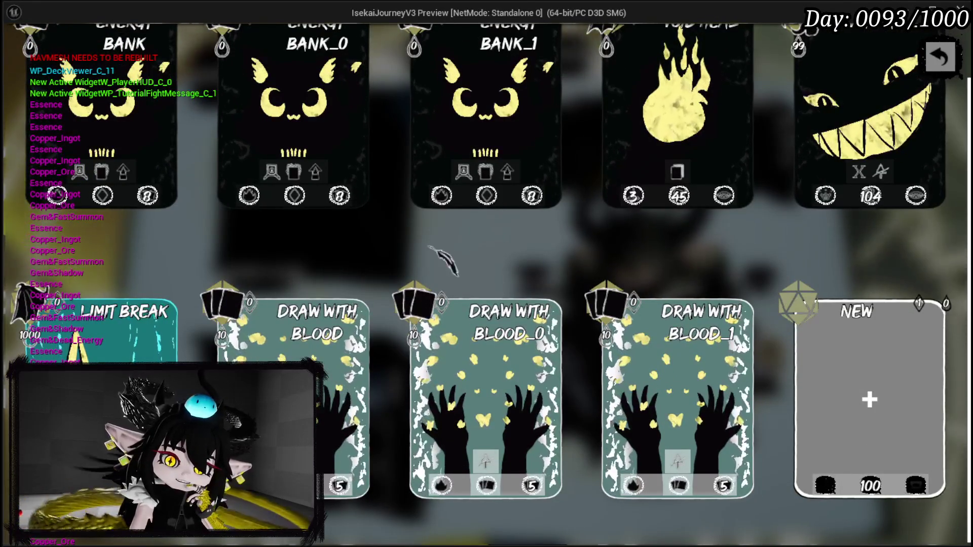
scroll(429, 247, up, 1)
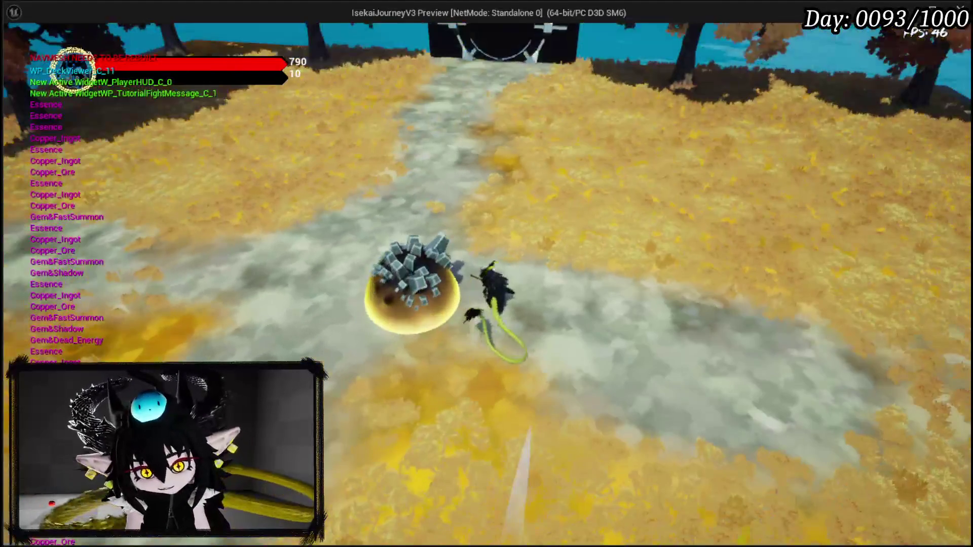
Step: Walk the character onto the grey dock and back toward the crystal egg
key(w)
key(w)
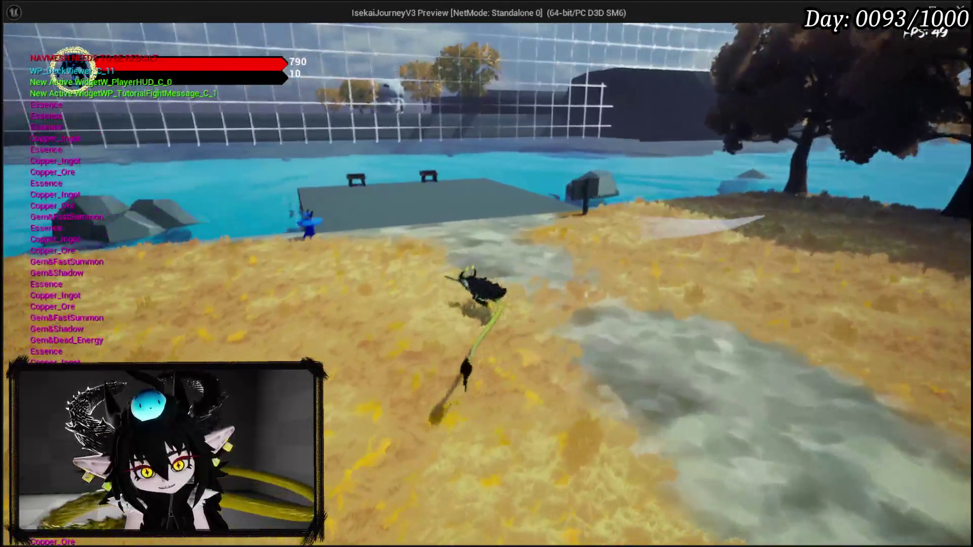
key(w)
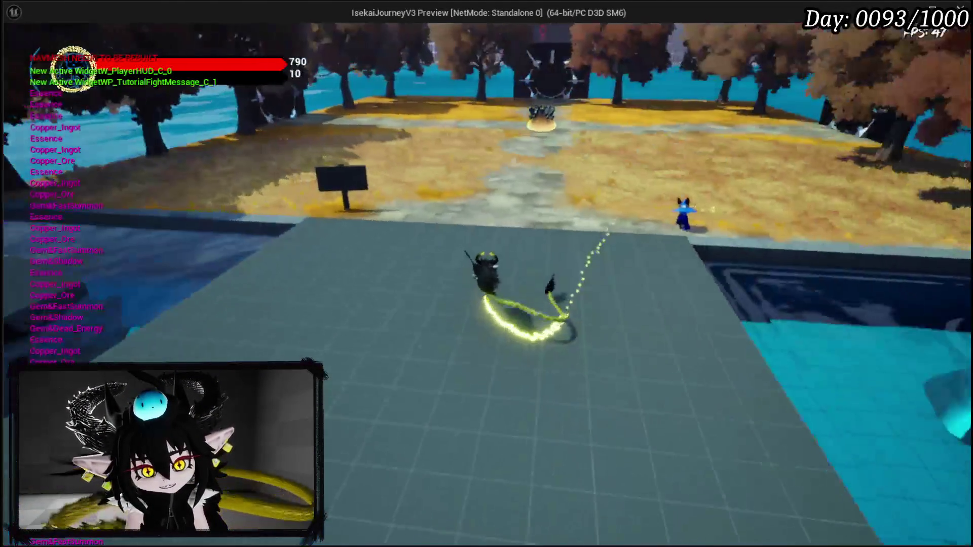
key(w)
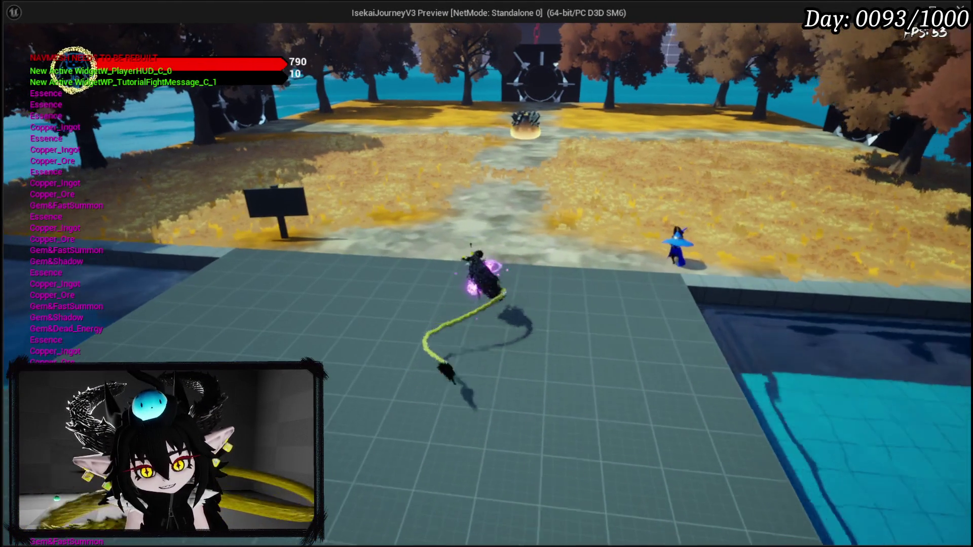
key(w)
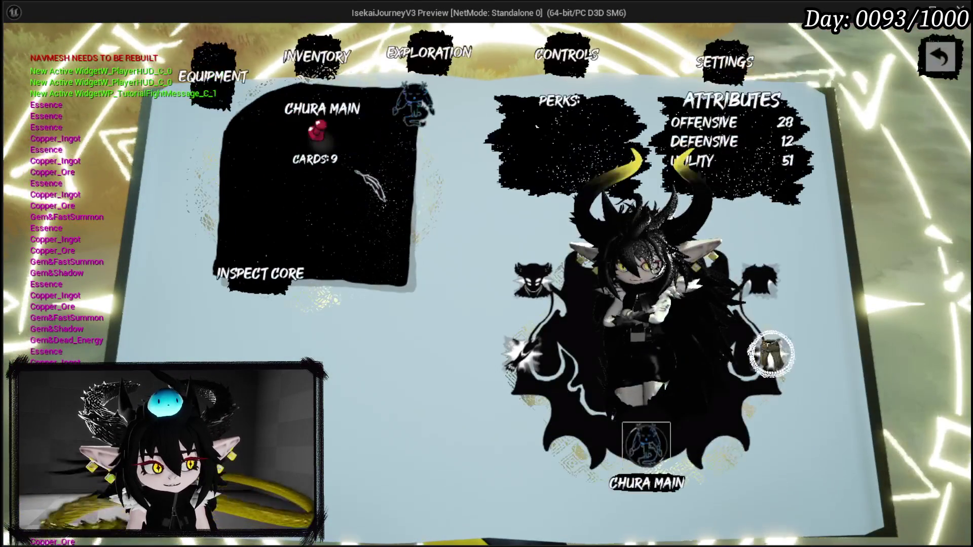
Step: Toggle the settings menu open and closed three times, blocking once, then run across the plaza
key(Escape)
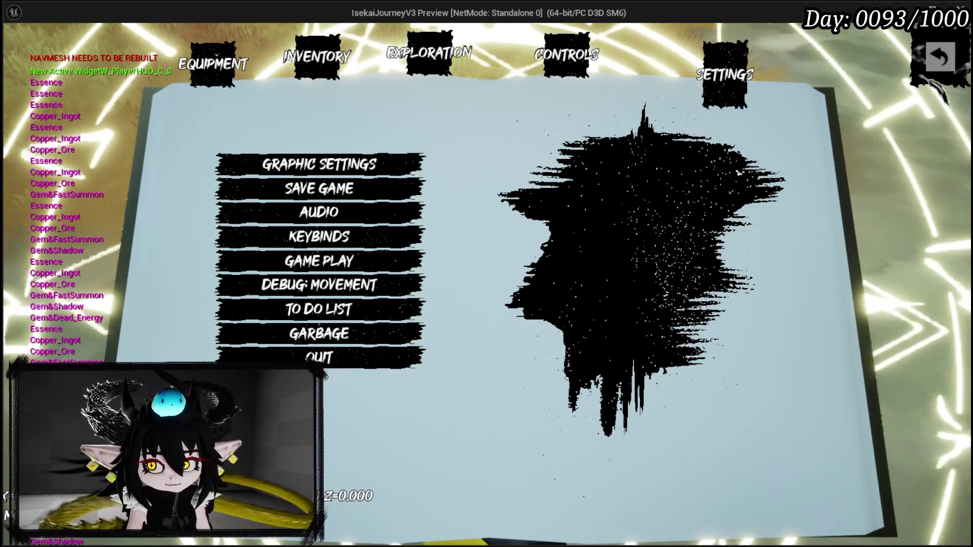
key(Escape)
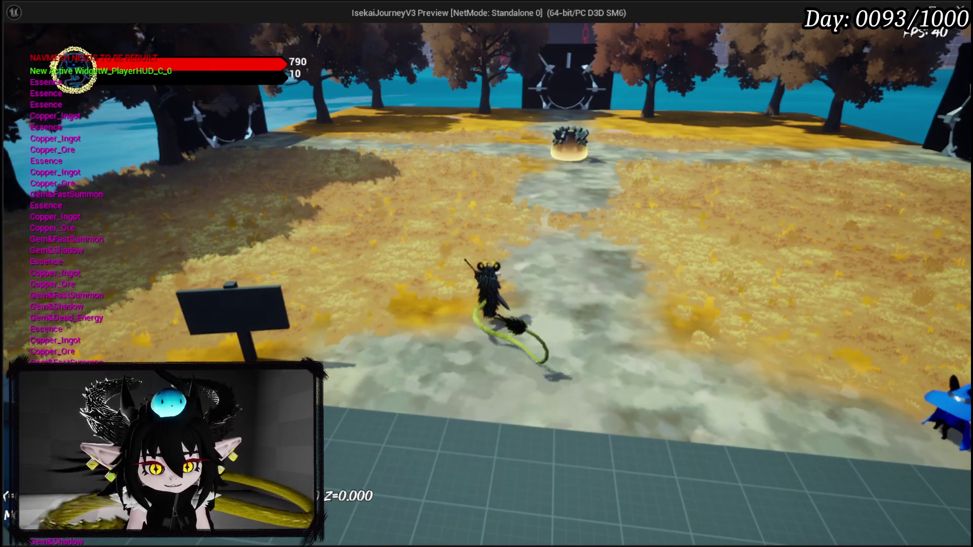
right_click(486, 299)
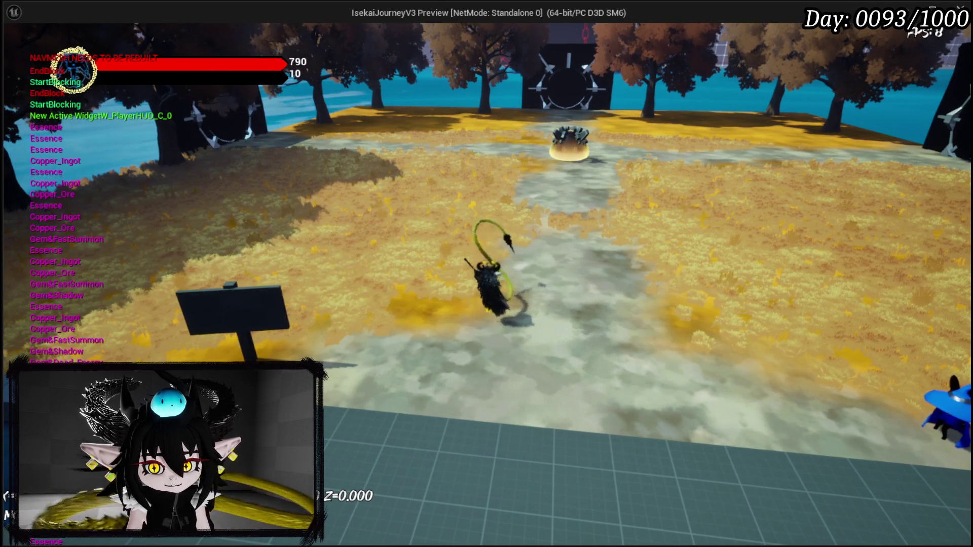
key(Escape)
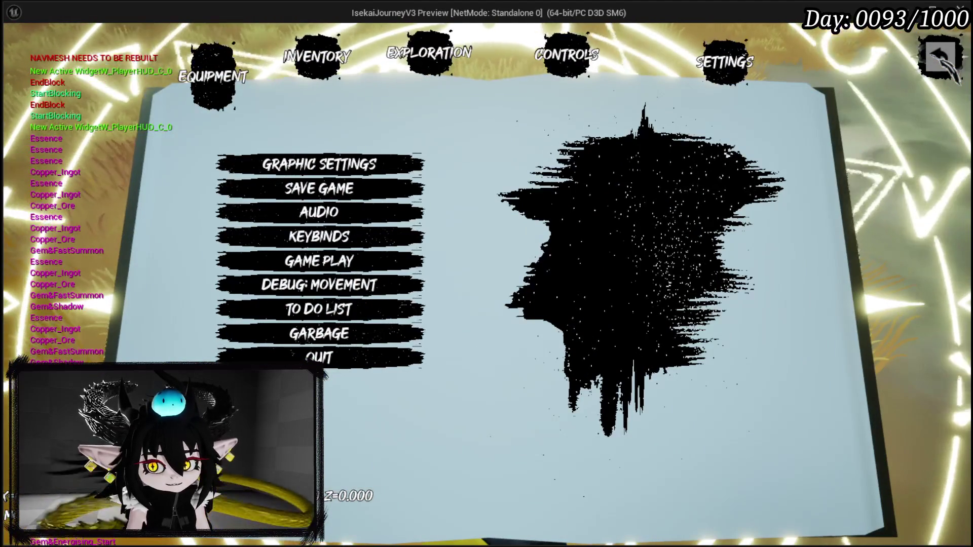
key(Escape)
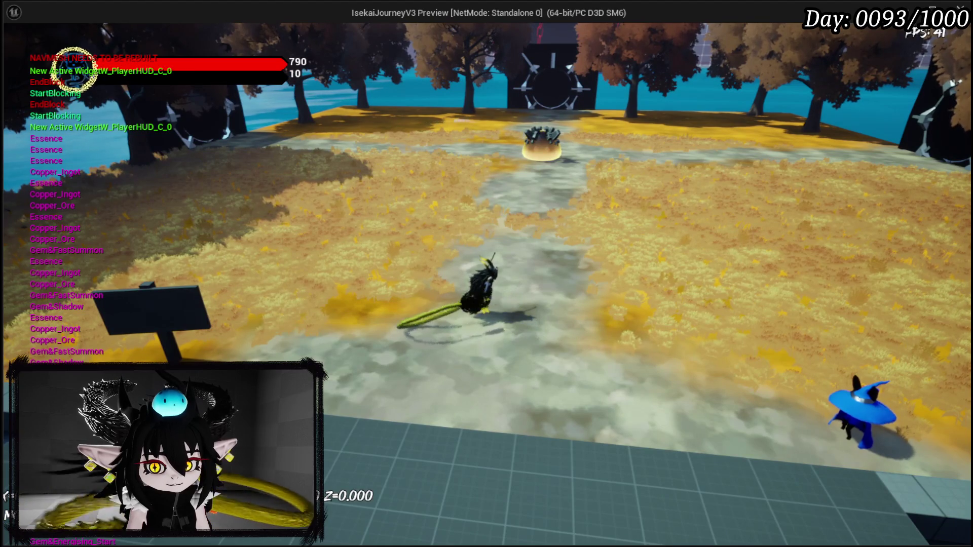
key(Escape)
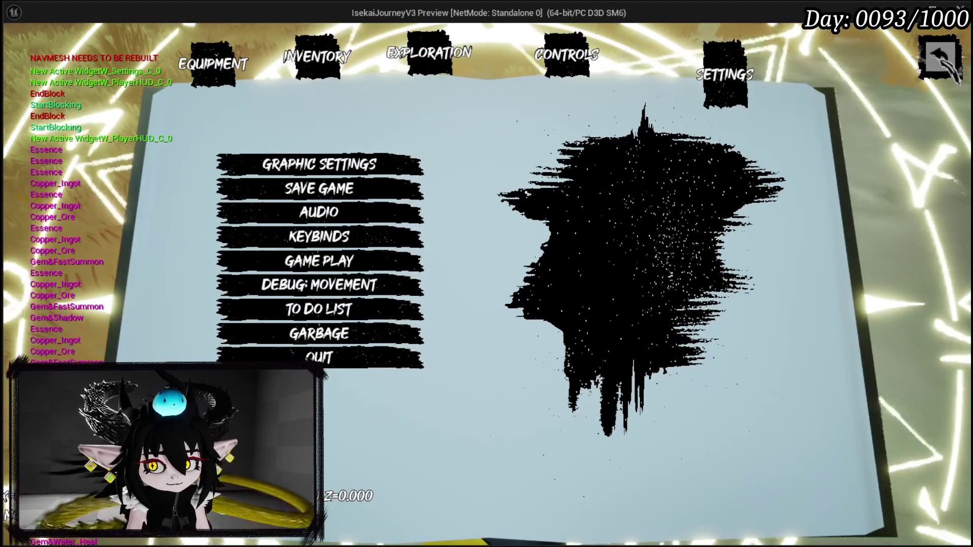
key(Escape)
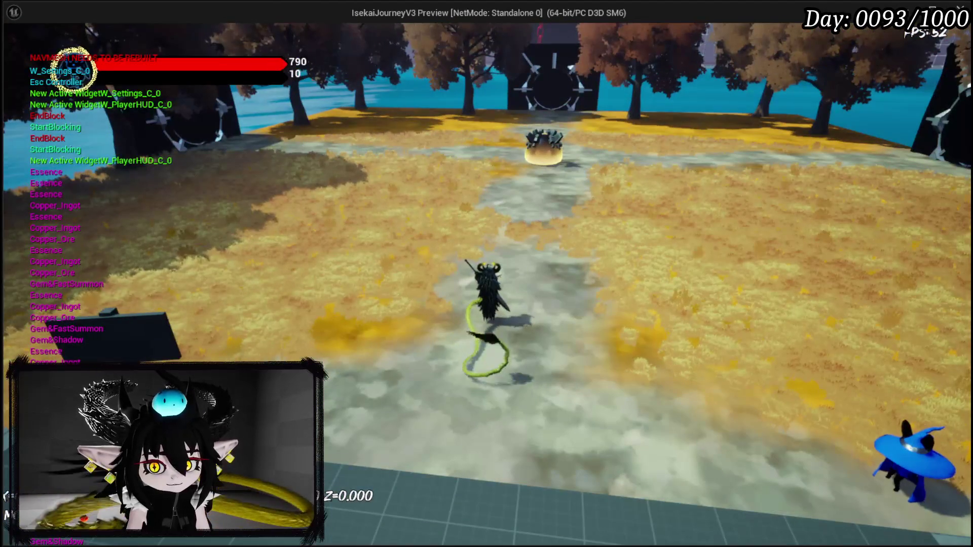
key(d)
key(a)
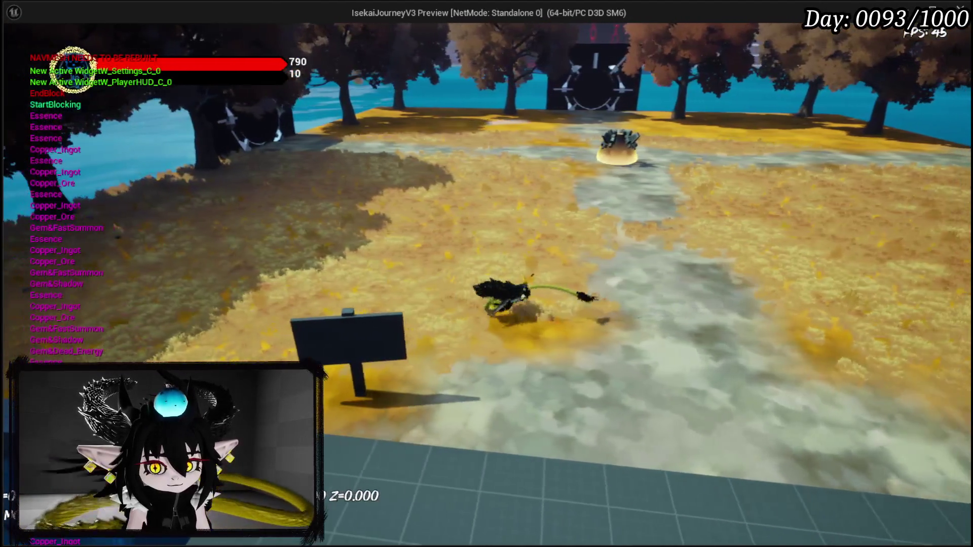
key(Escape)
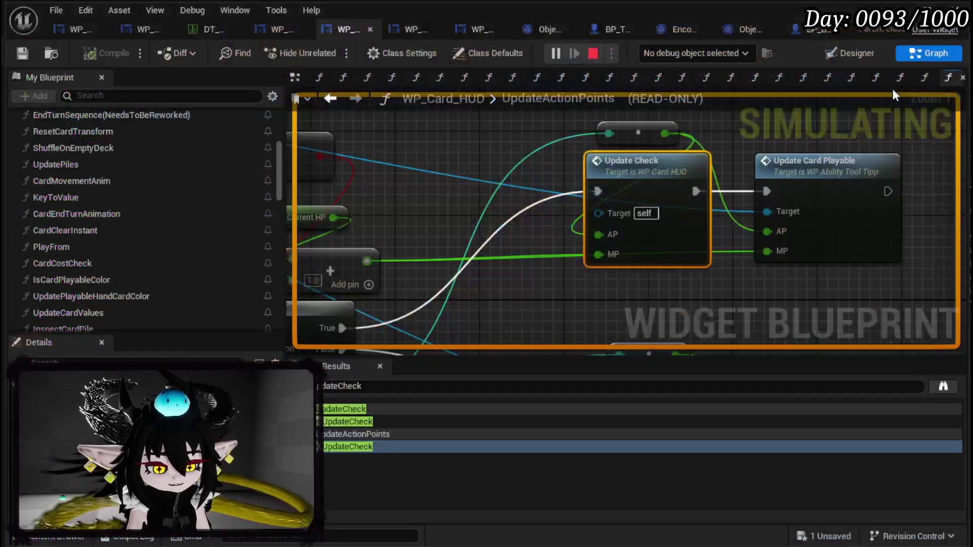
click(22, 53)
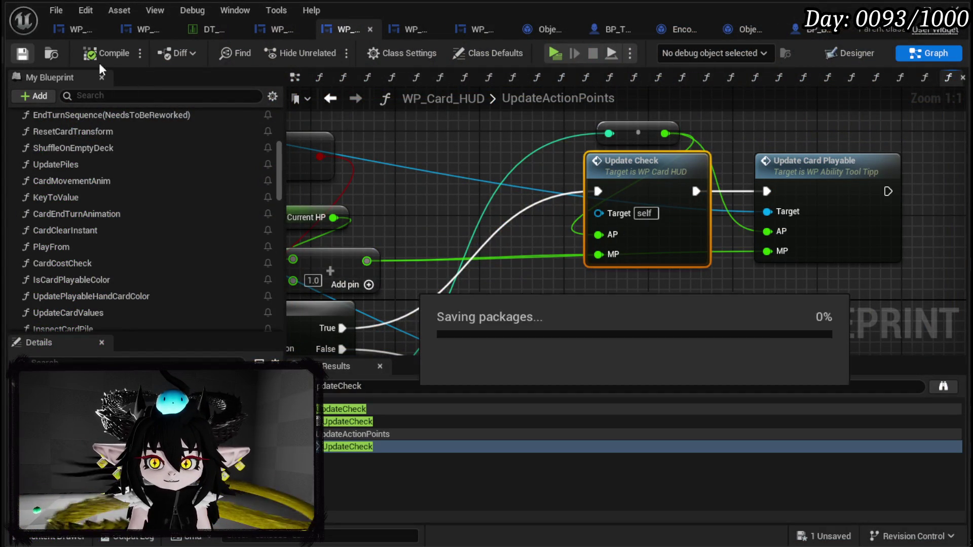
click(824, 536)
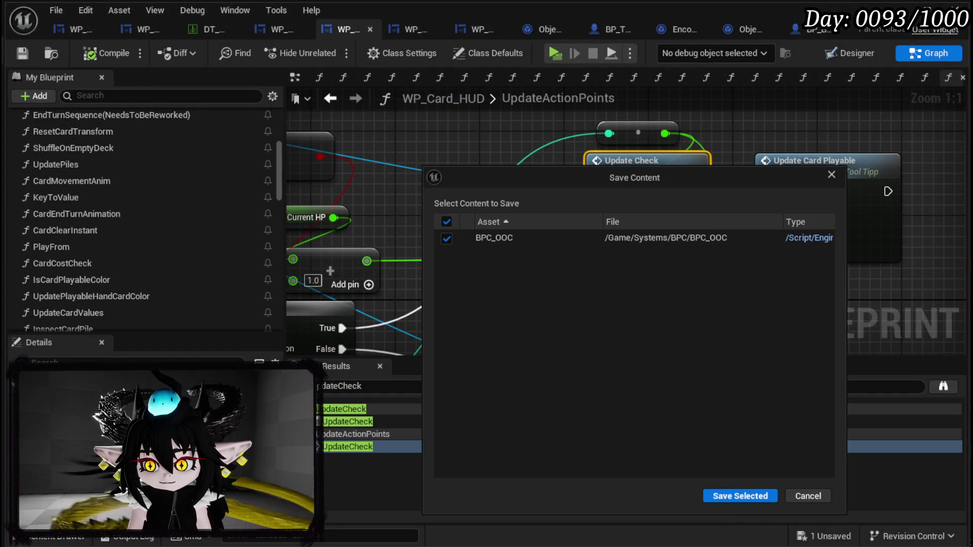
click(738, 495)
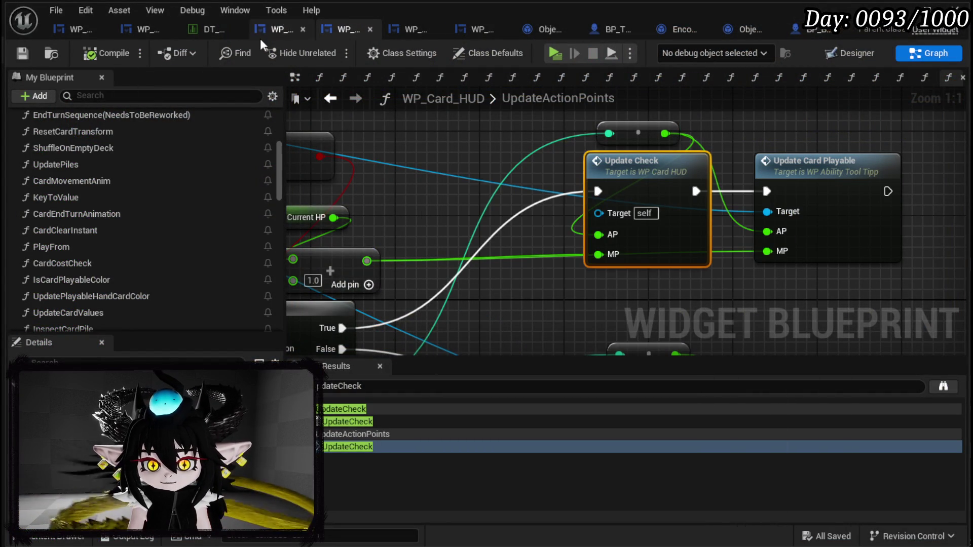
click(606, 31)
scroll(340, 241, down, 5)
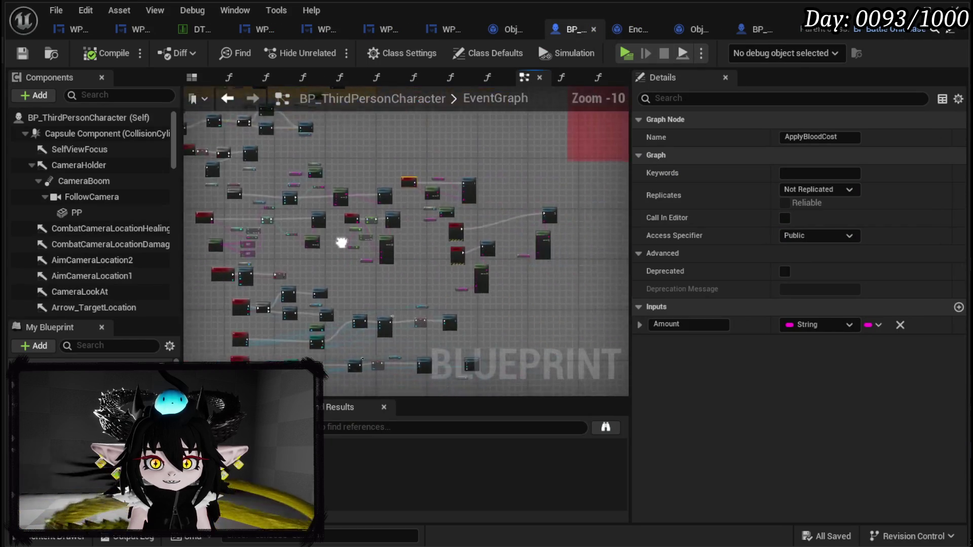
scroll(258, 239, down, 2)
mouse_move(425, 243)
mouse_down()
mouse_move(399, 343)
mouse_move(466, 233)
mouse_move(475, 232)
mouse_move(482, 347)
mouse_move(537, 339)
mouse_move(525, 333)
mouse_up()
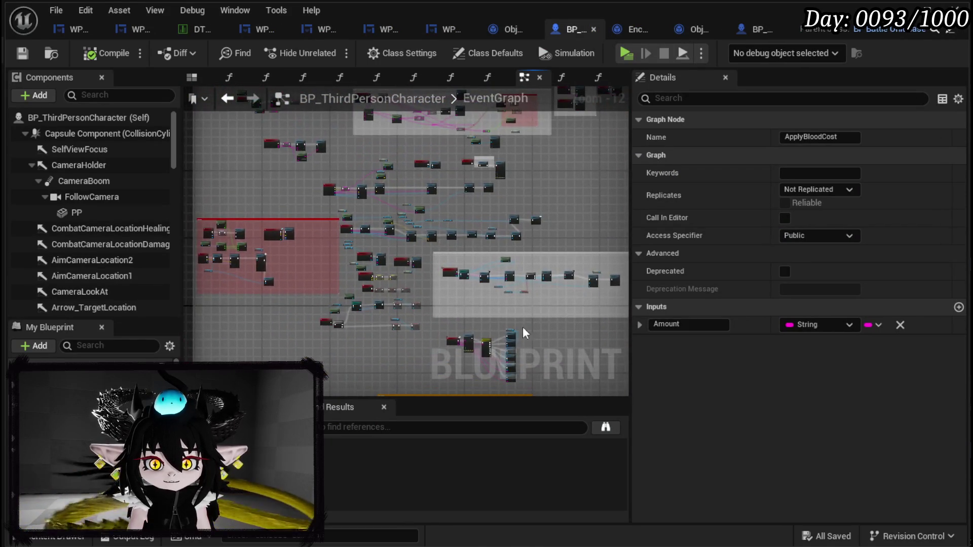
scroll(439, 243, up, 4)
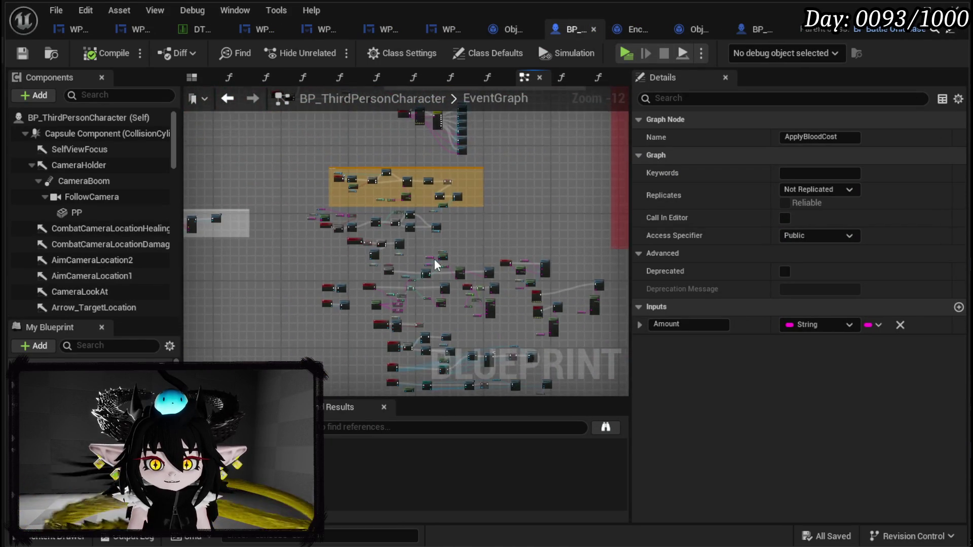
scroll(390, 208, up, 5)
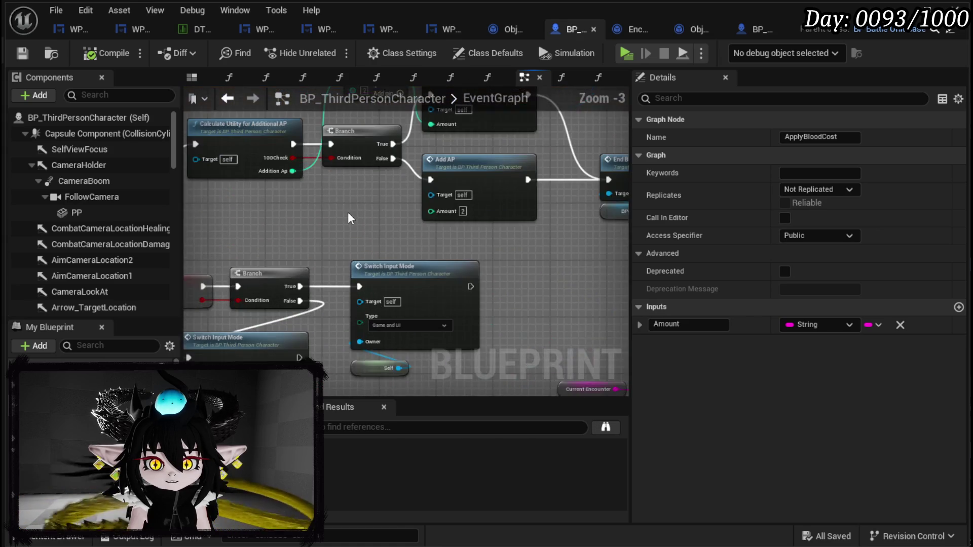
mouse_move(334, 283)
mouse_down()
mouse_move(210, 276)
mouse_move(594, 270)
mouse_up()
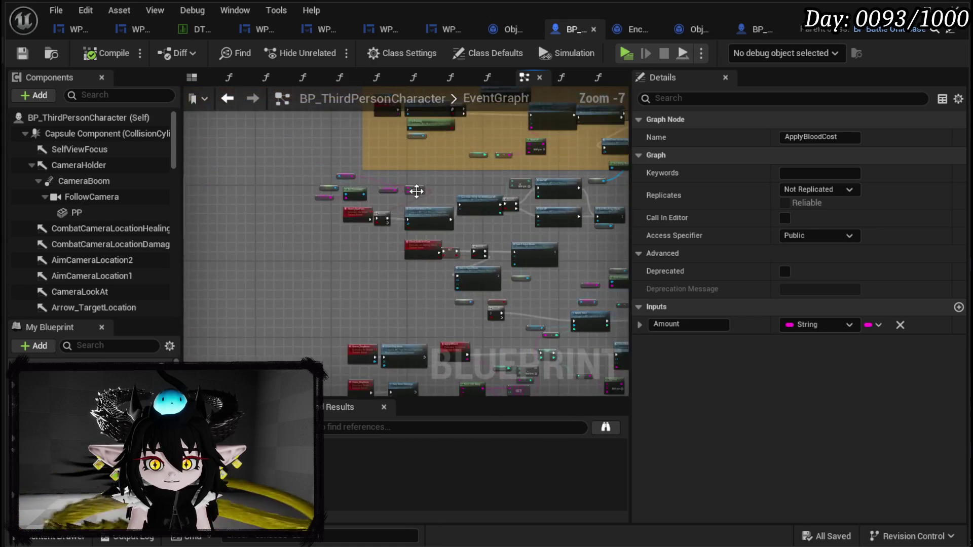
scroll(416, 190, down, 4)
drag(375, 202, 404, 333)
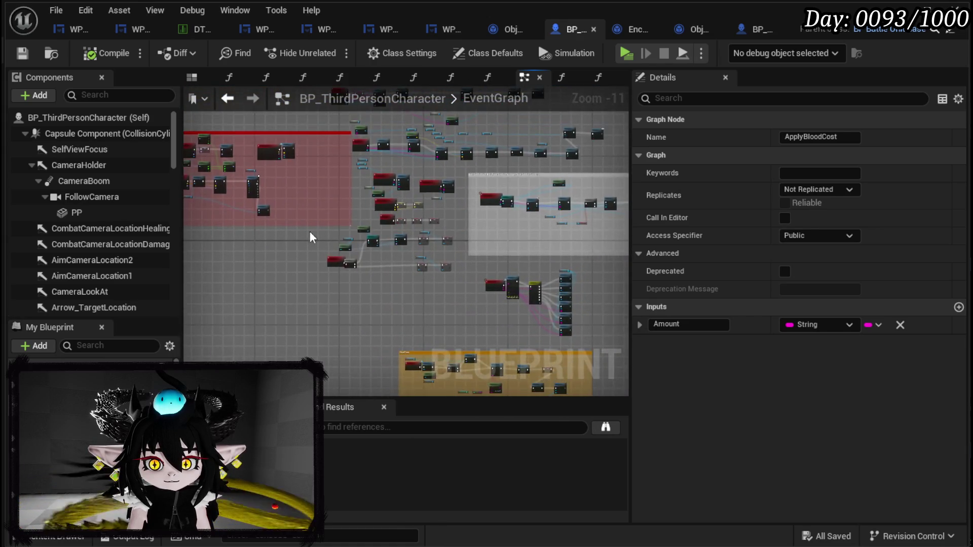
mouse_move(311, 238)
mouse_down()
mouse_move(354, 320)
mouse_move(361, 294)
mouse_up()
drag(541, 321, 612, 305)
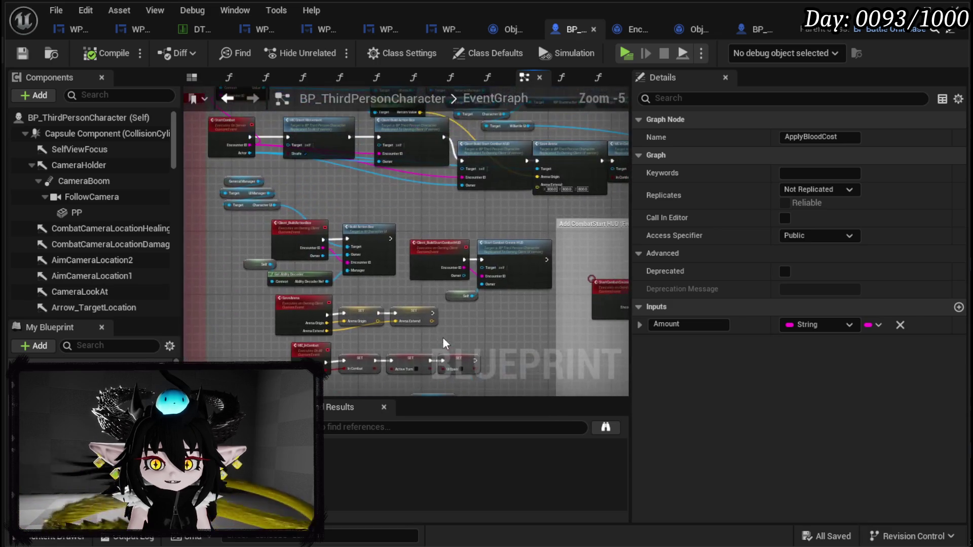
drag(385, 231, 338, 334)
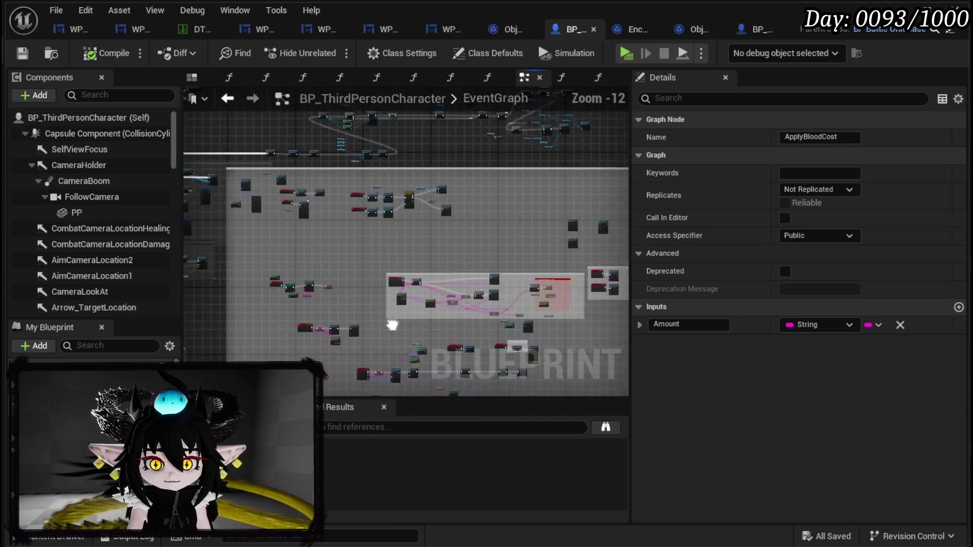
drag(429, 298, 349, 128)
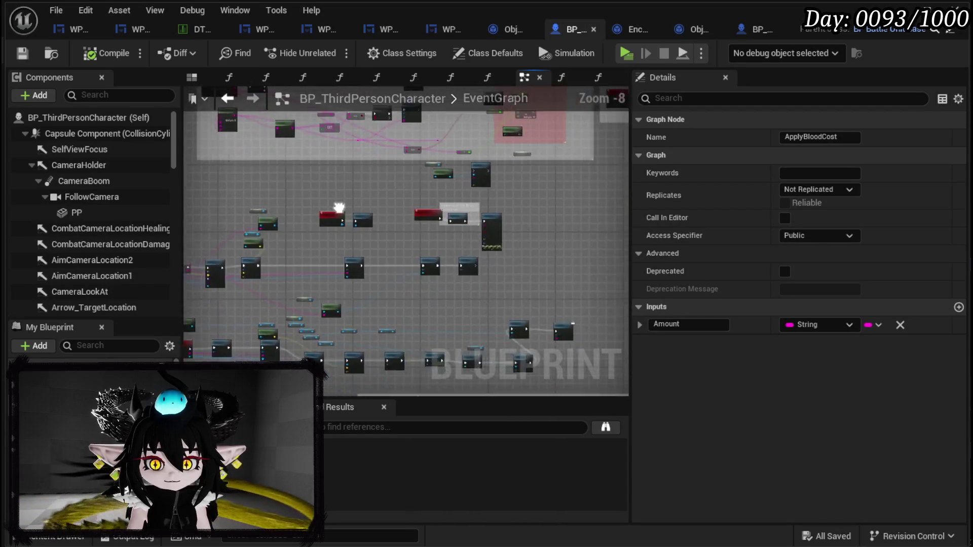
scroll(304, 238, up, 2)
key(ctrl+f)
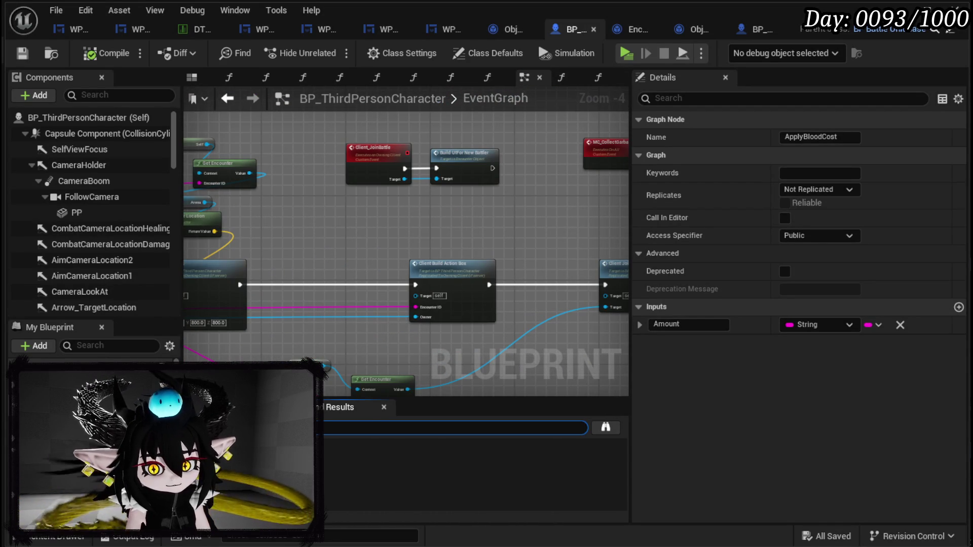
Step: Locate Server_InputMode via Find Results and drag it with its Branch node further left
key(Return)
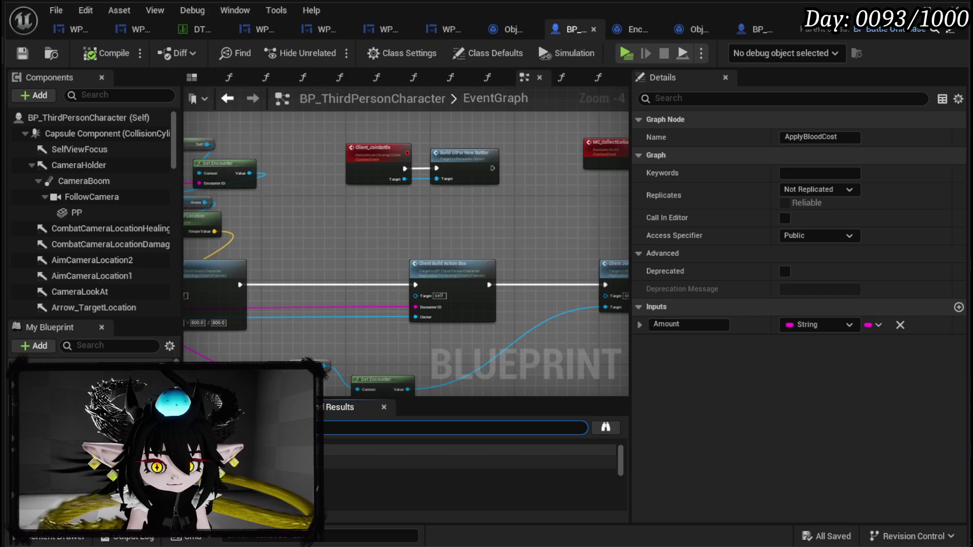
click(456, 462)
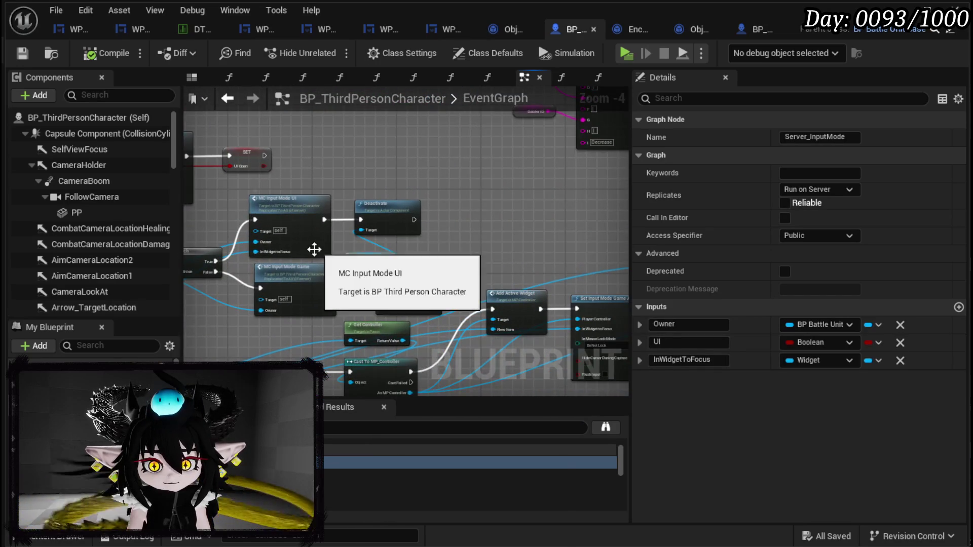
scroll(315, 250, up, 2)
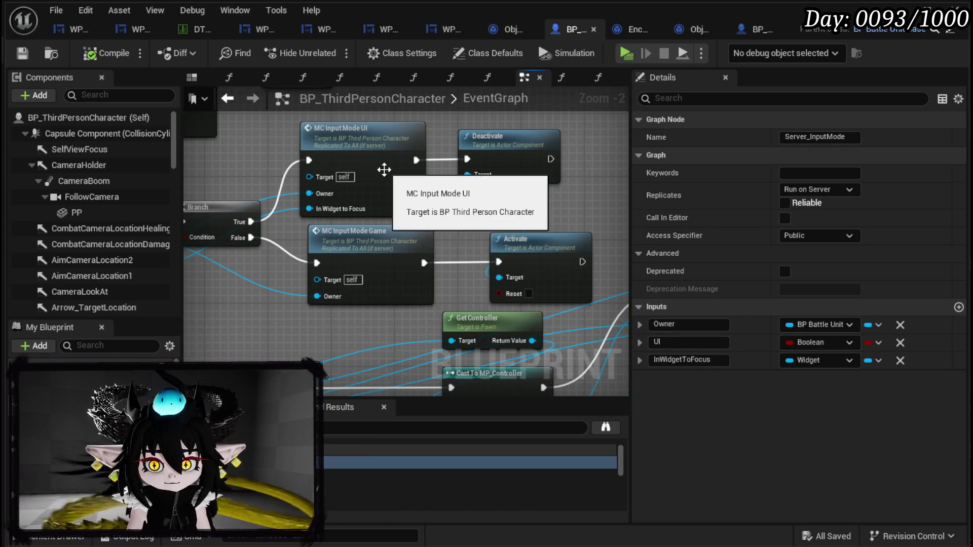
scroll(381, 164, down, 1)
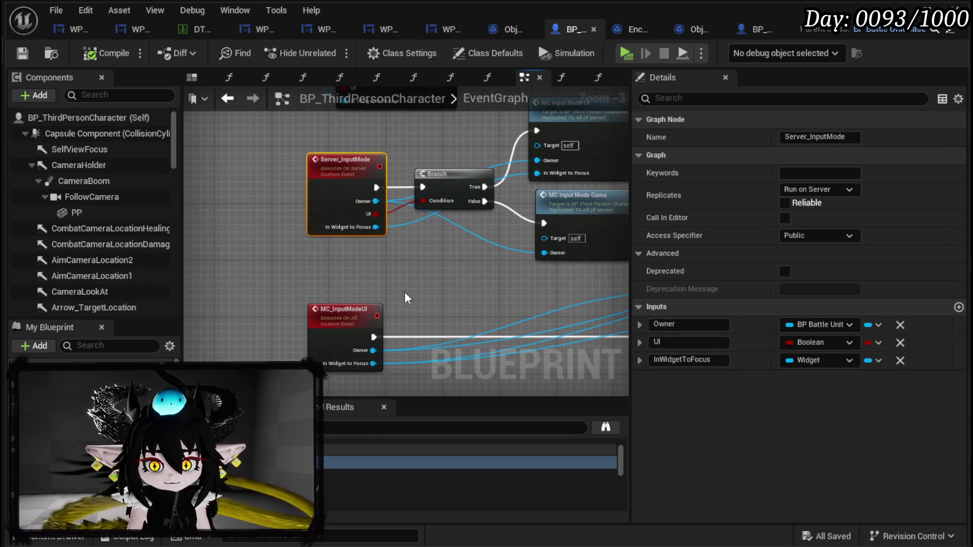
mouse_move(405, 298)
mouse_down()
mouse_move(365, 115)
mouse_move(408, 264)
mouse_up()
key(1)
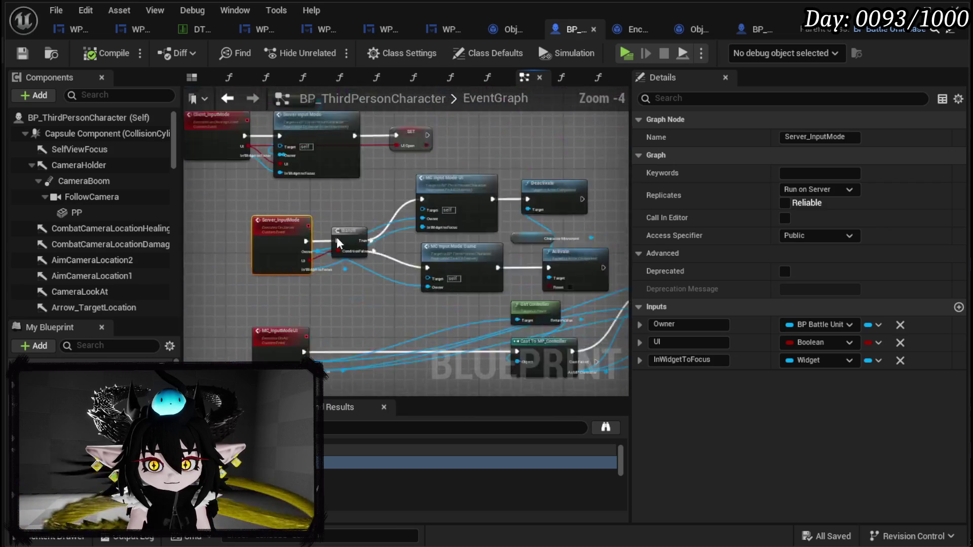
ctrl+click(370, 258)
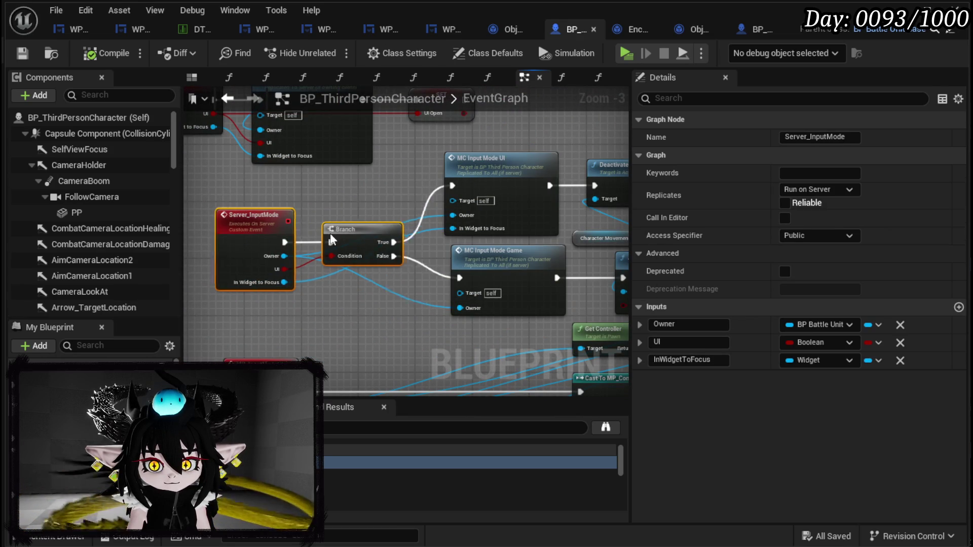
drag(370, 259, 292, 272)
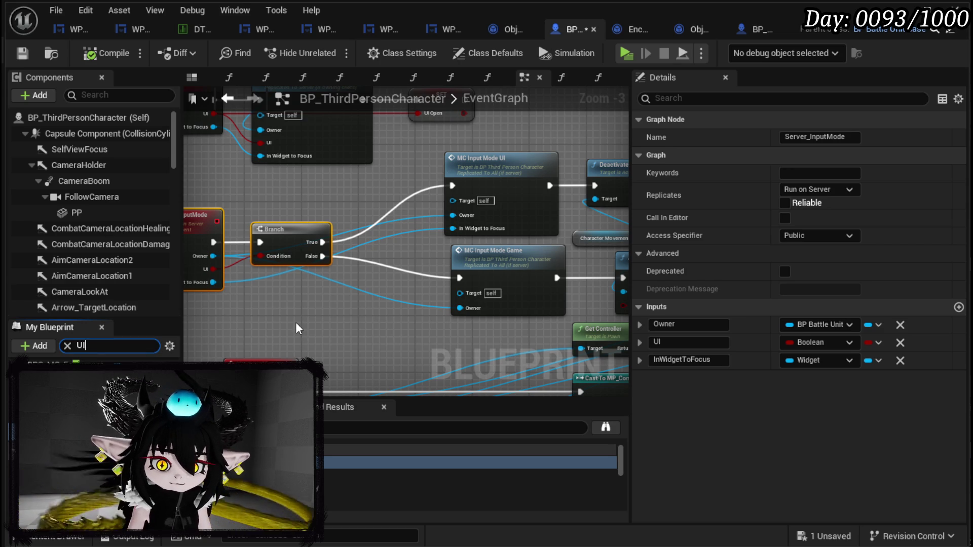
Step: Insert a SET UI_Open node, checked true, between Branch True and MC Input Mode UI
mouse_move(76, 375)
mouse_down()
mouse_move(311, 362)
mouse_move(354, 180)
mouse_up()
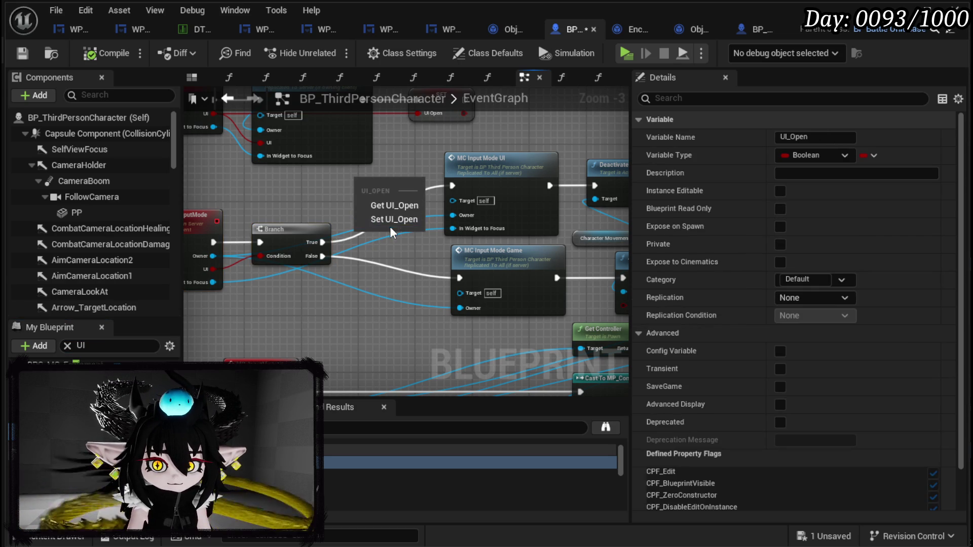
click(394, 219)
mouse_move(279, 201)
mouse_down()
mouse_move(350, 281)
mouse_move(339, 285)
mouse_up()
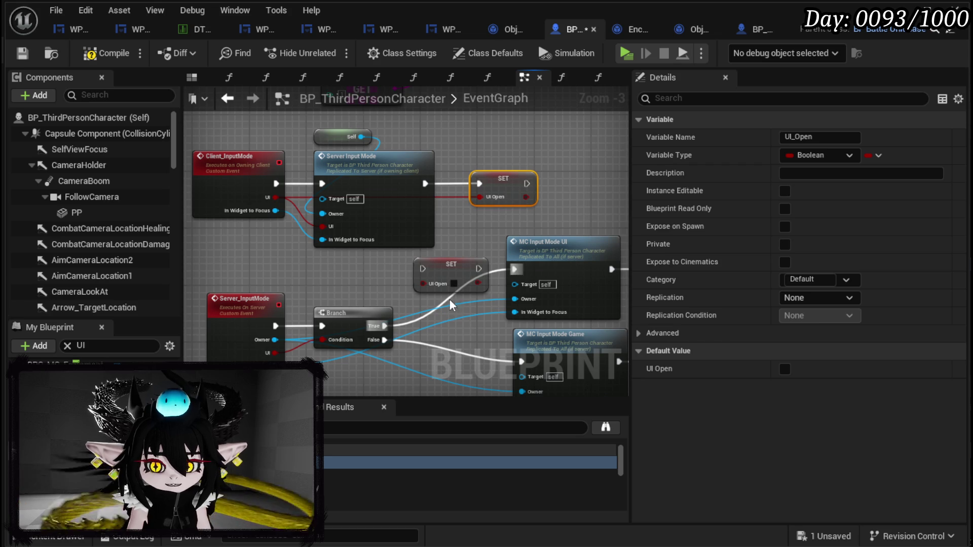
mouse_move(514, 269)
mouse_down()
mouse_move(420, 284)
mouse_move(421, 269)
mouse_move(515, 269)
mouse_up()
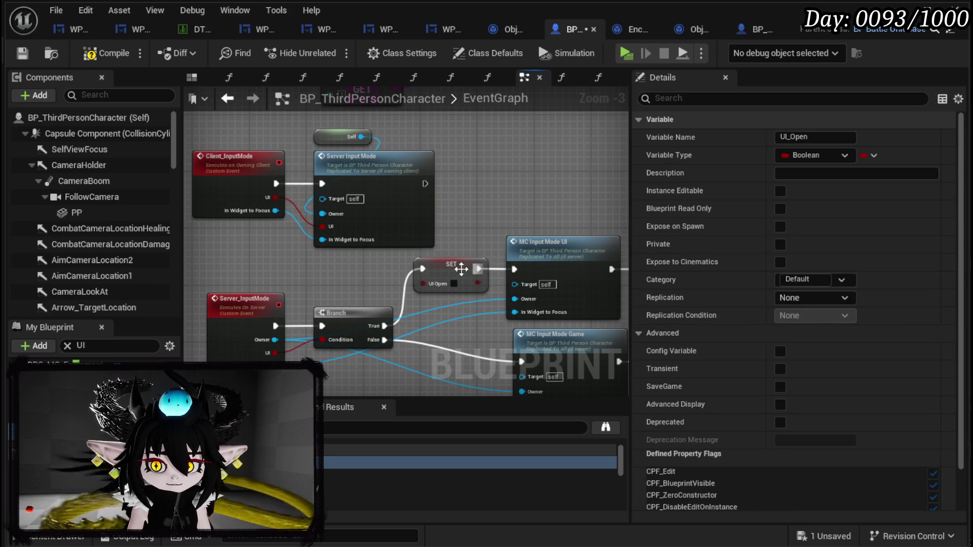
mouse_move(443, 292)
mouse_down()
mouse_move(450, 285)
mouse_move(426, 261)
mouse_up()
click(461, 276)
Step: Paste a copy of the SET node, unchecked false, between Branch False and MC Input Mode Game
click(406, 307)
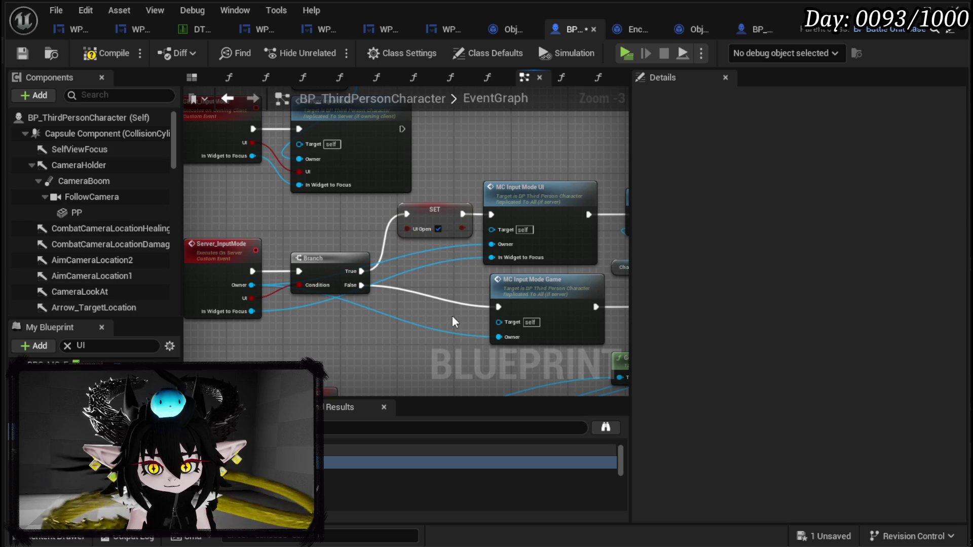
key(ctrl+v)
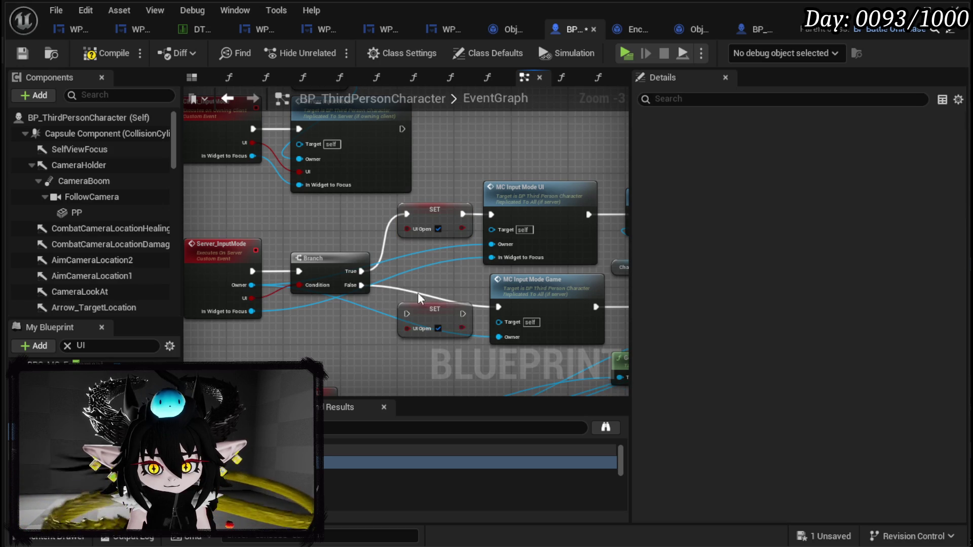
mouse_move(361, 285)
mouse_down()
mouse_move(421, 317)
mouse_move(407, 307)
mouse_move(498, 307)
mouse_up()
click(438, 321)
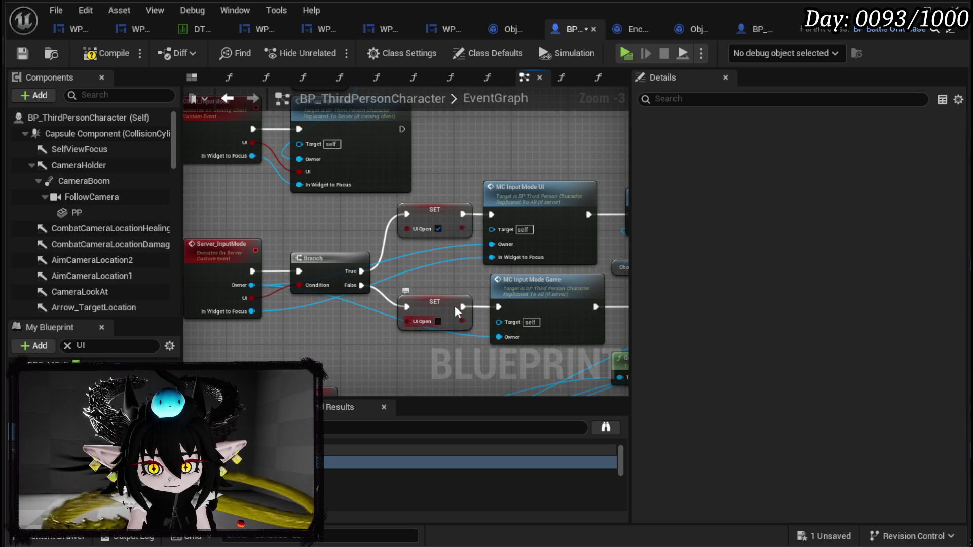
click(440, 274)
Step: Compile and save the blueprint, then return to the L_DungeonCreationTest level editor
key(F7)
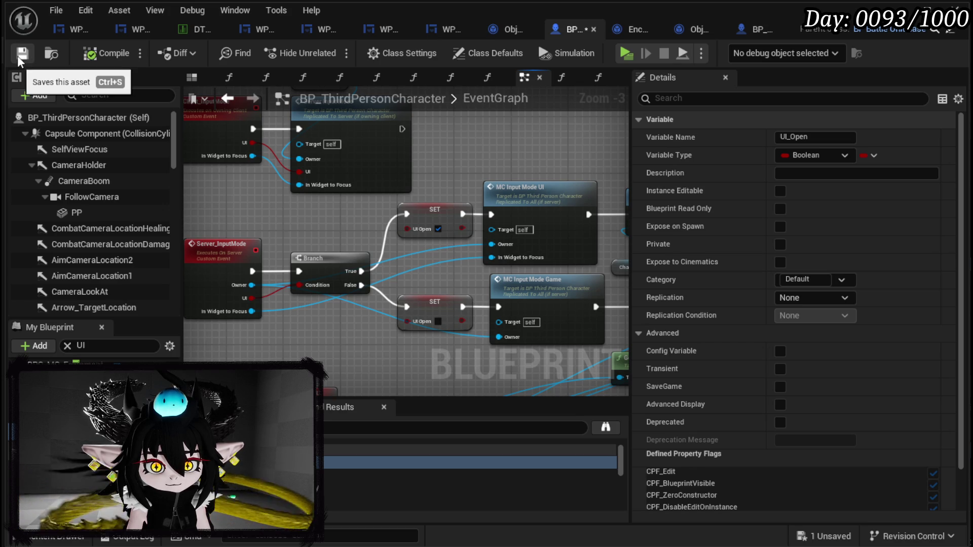
click(22, 52)
click(912, 9)
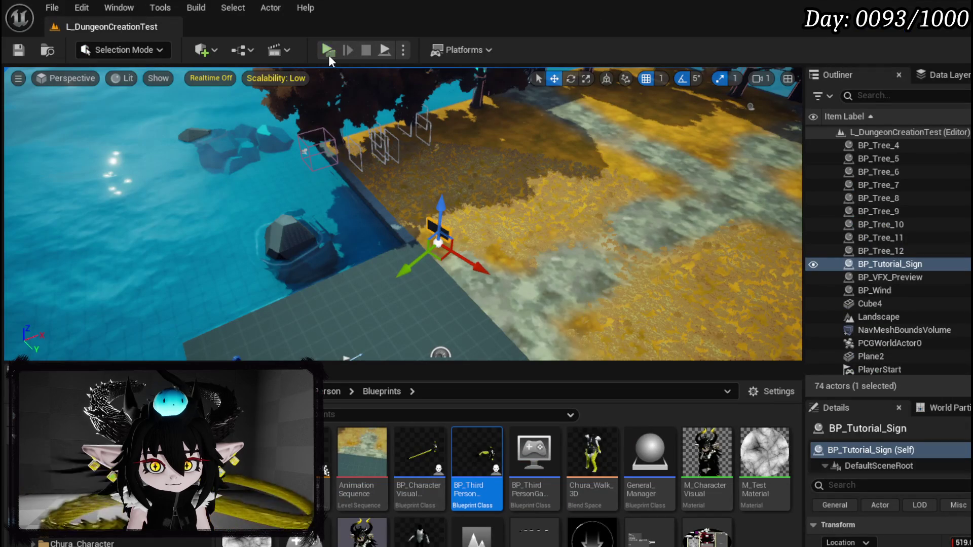
Step: Launch Play-In-Editor with Alt+P and move the character into a combat encounter with the slimes
key(alt+p)
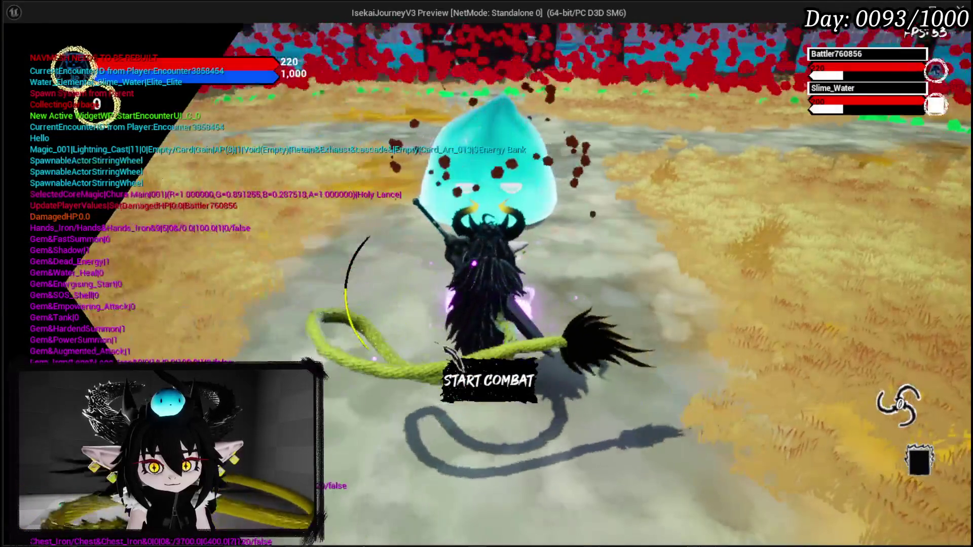
key(s)
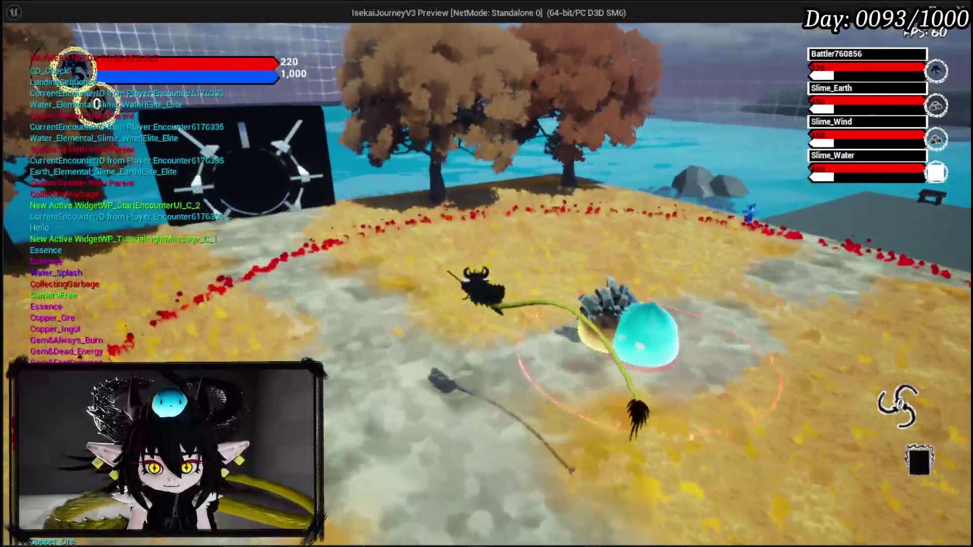
Step: Dash and slash at the Earth, Wind and Water slimes until the character dies and the PlayerDeath breakpoint triggers
key(w)
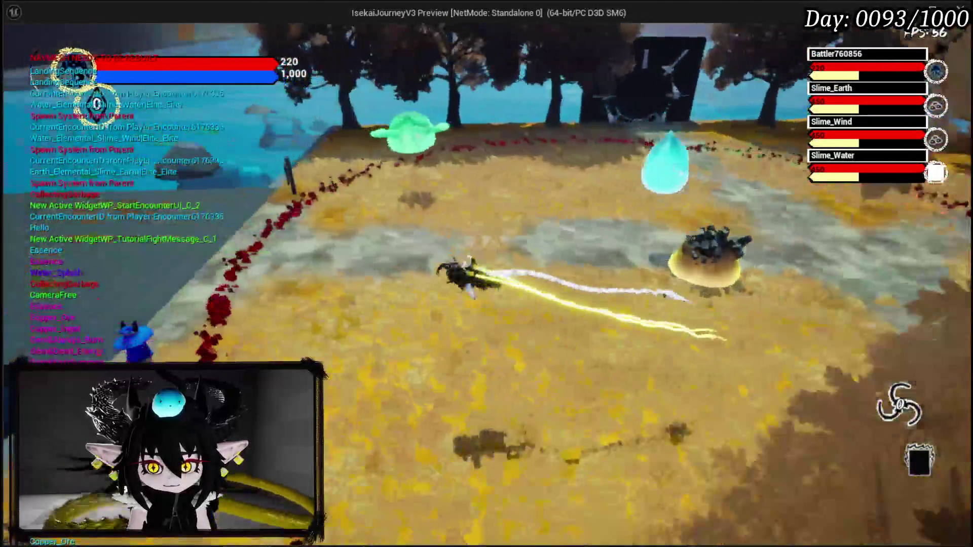
key(w)
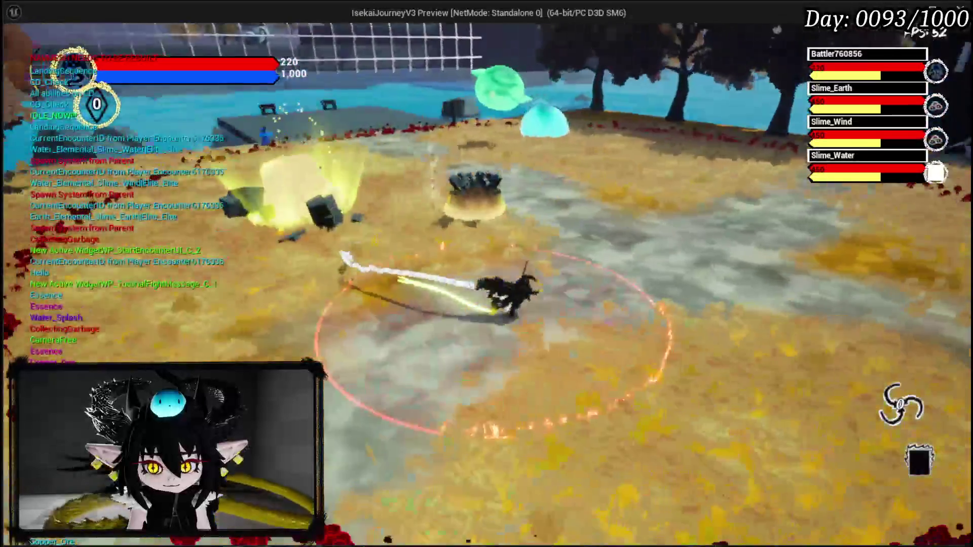
key(w)
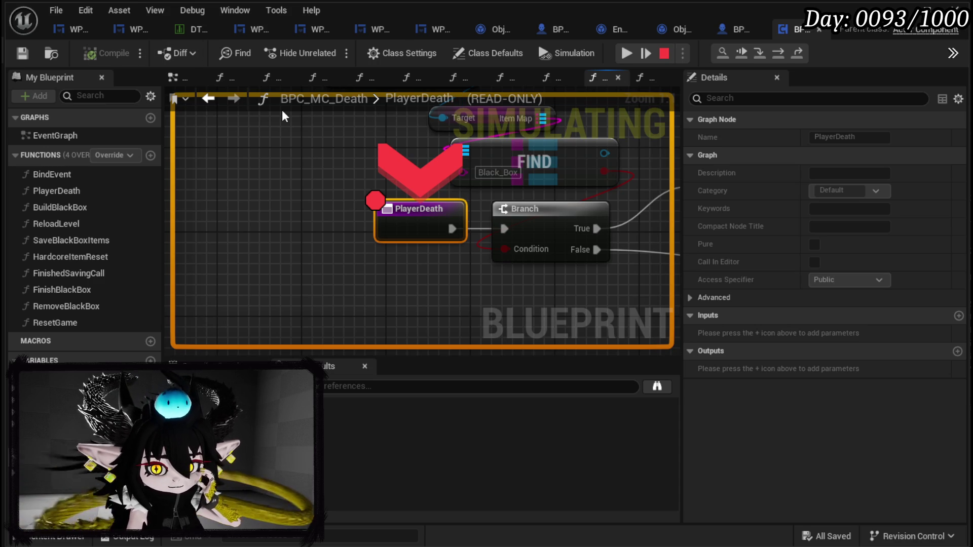
Step: Stop the halted play session and pan around the PlayerDeath graph in BPC_MC_Death
click(664, 53)
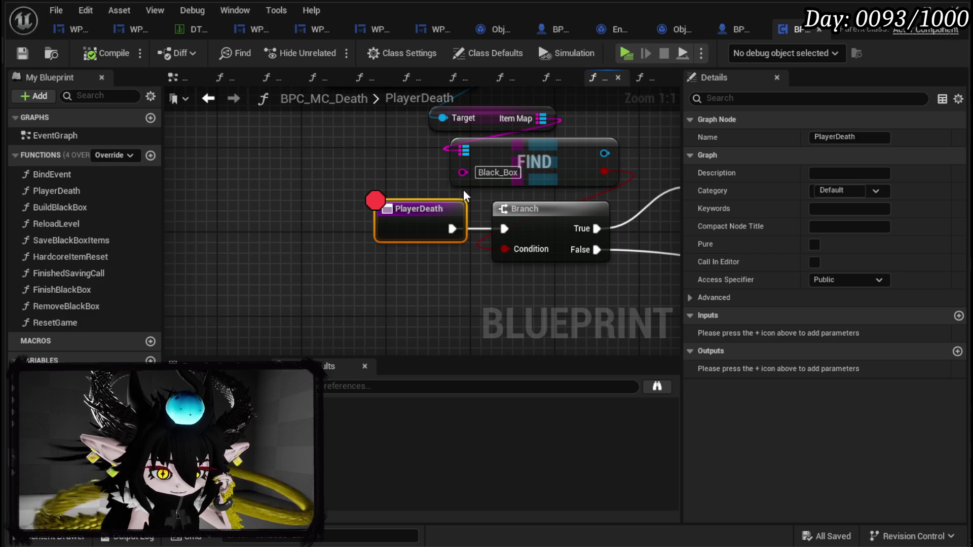
scroll(339, 173, down, 3)
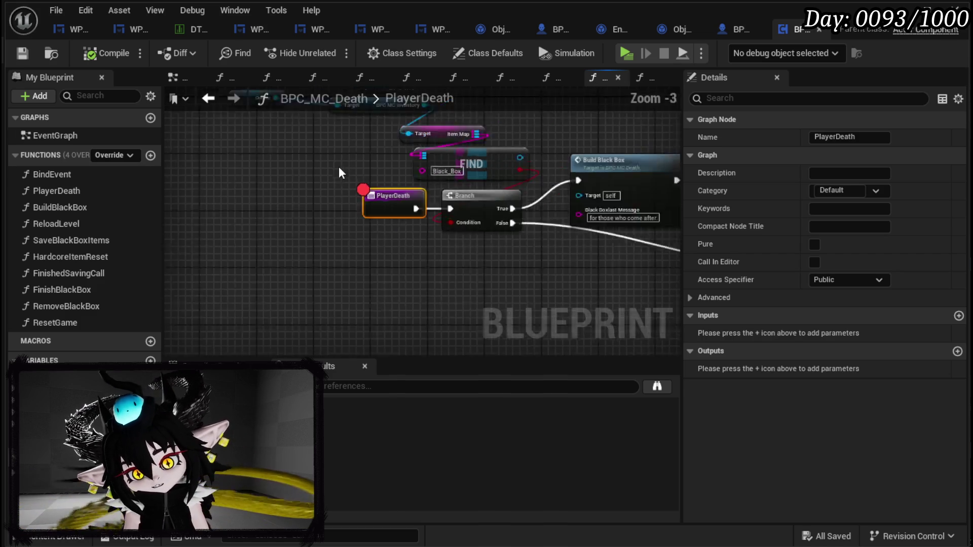
drag(339, 173, 228, 218)
scroll(571, 215, up, 3)
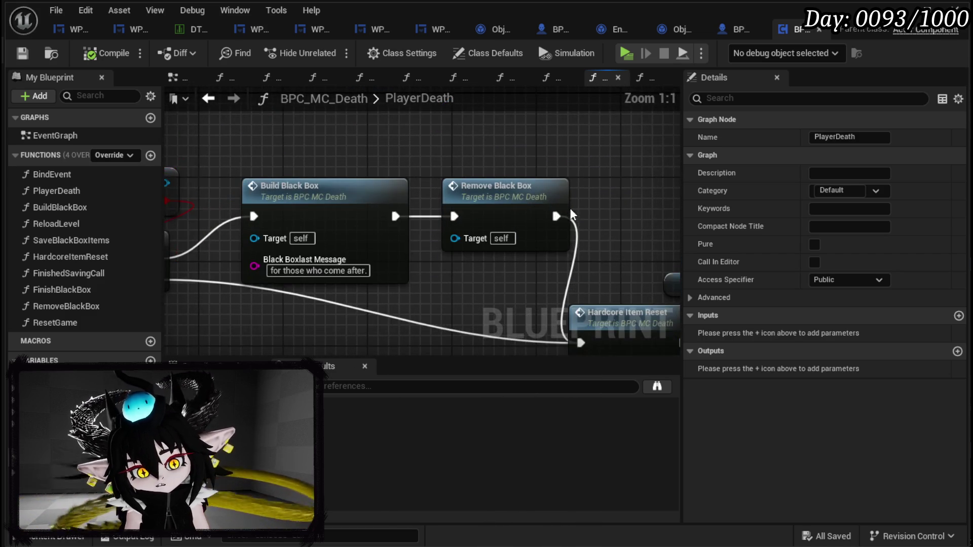
drag(572, 214, 674, 218)
scroll(674, 218, down, 3)
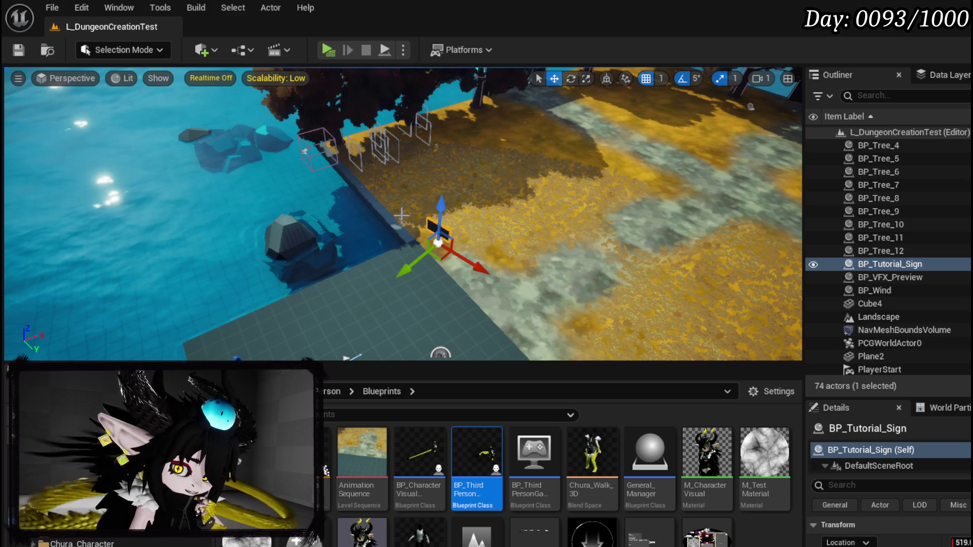
Step: Save all modified assets, then fly the viewport camera over the level's dirt path
click(18, 50)
drag(358, 202, 7, 166)
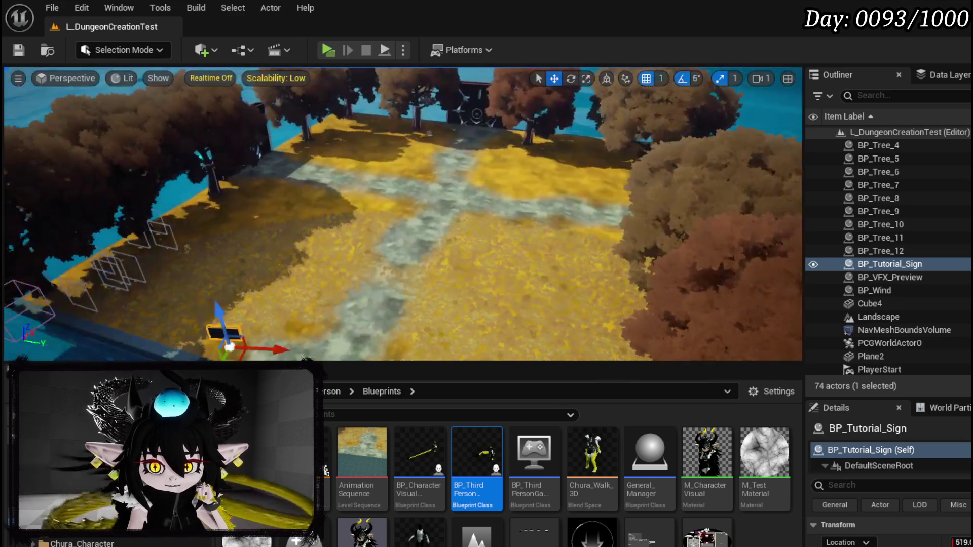